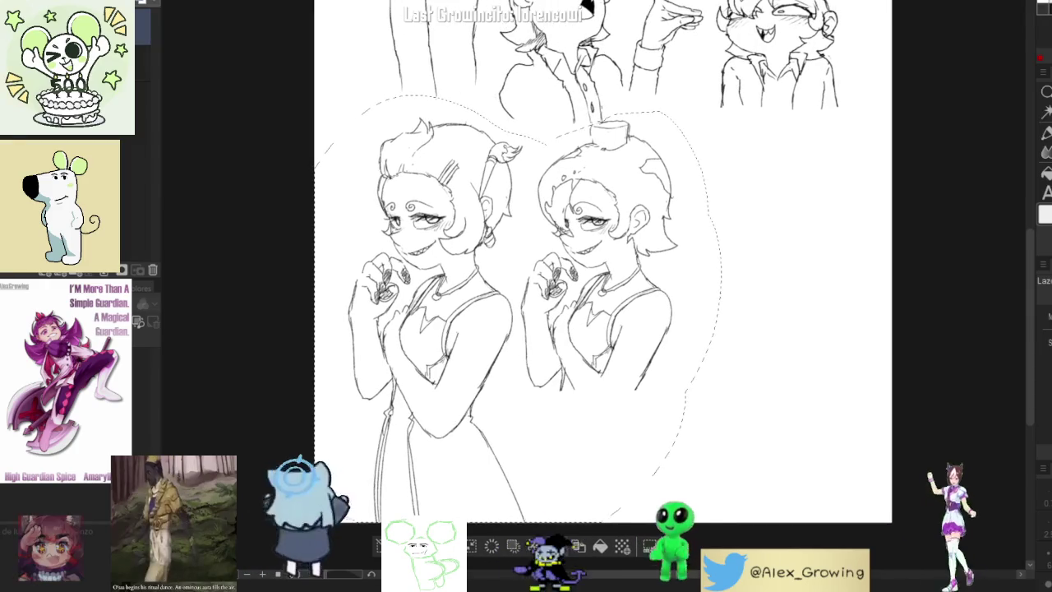
Shift the two lassoed lower hand-to-mouth figures left and slightly up with two transforms
{"action": "key", "text": "ctrl+t"}
{"action": "left_click_drag", "start_coordinate": [559, 428], "coordinate": [536, 430]}
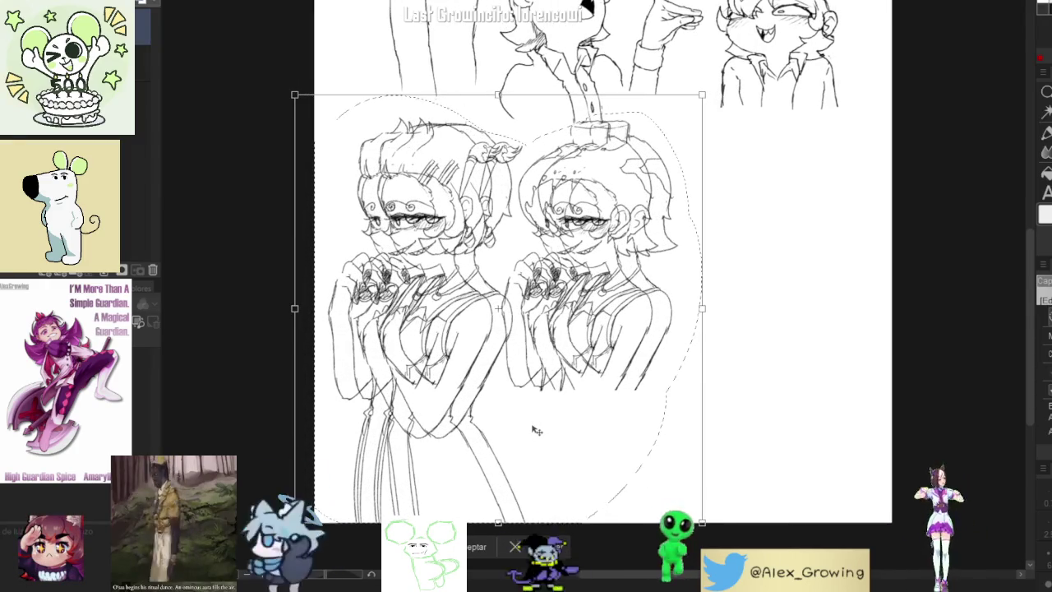
{"action": "key", "text": "Return"}
{"action": "left_click_drag", "start_coordinate": [679, 282], "coordinate": [674, 329]}
{"action": "scroll", "coordinate": [673, 328], "scroll_direction": "down", "scroll_amount": 1}
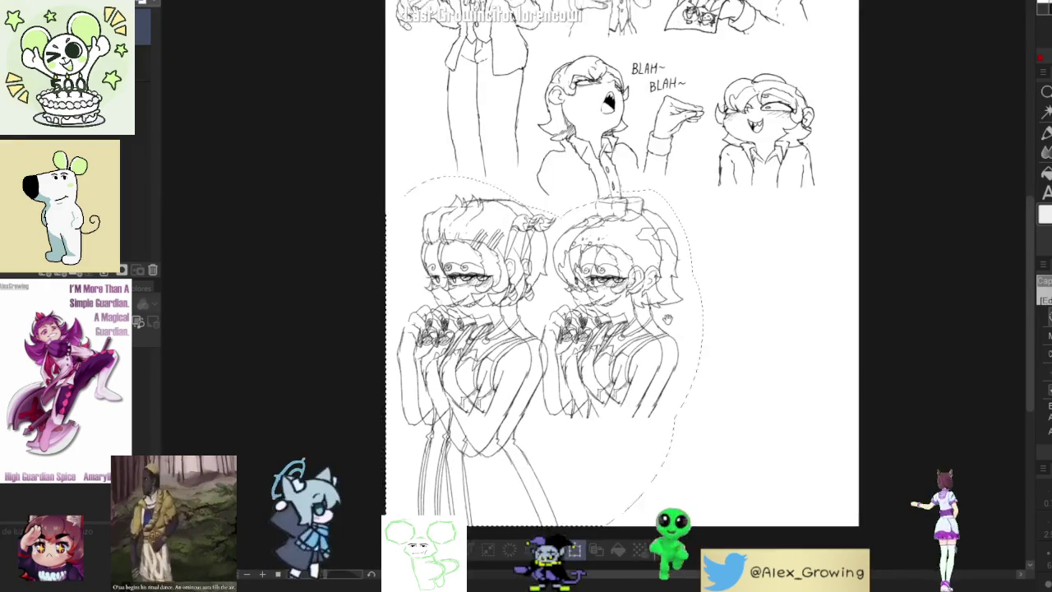
{"action": "key", "text": "ctrl+t"}
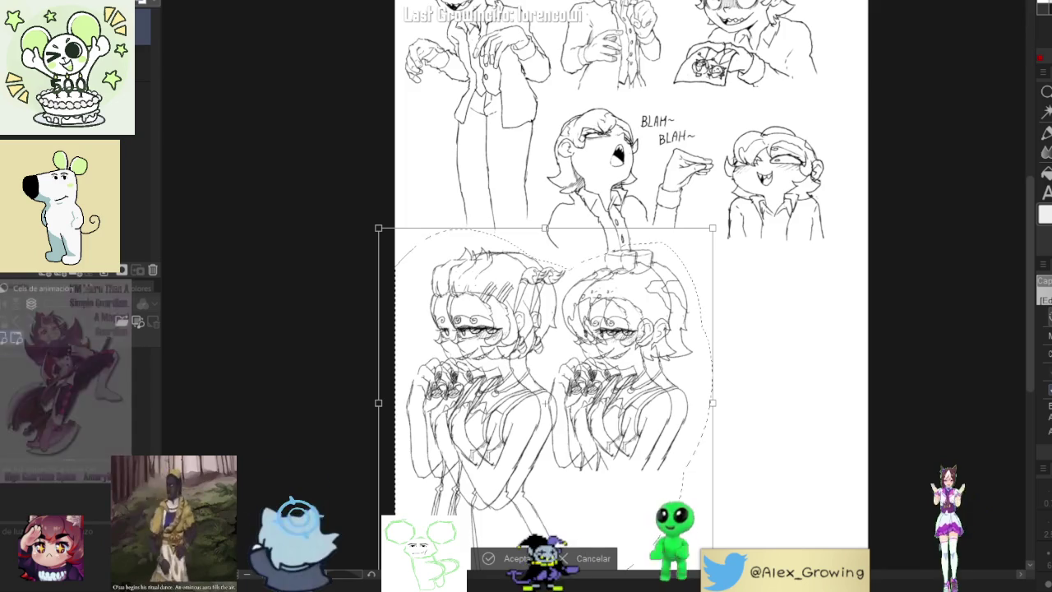
{"action": "mouse_move", "coordinate": [679, 402]}
{"action": "left_mouse_down"}
{"action": "mouse_move", "coordinate": [667, 399]}
{"action": "mouse_move", "coordinate": [676, 402]}
{"action": "left_mouse_up"}
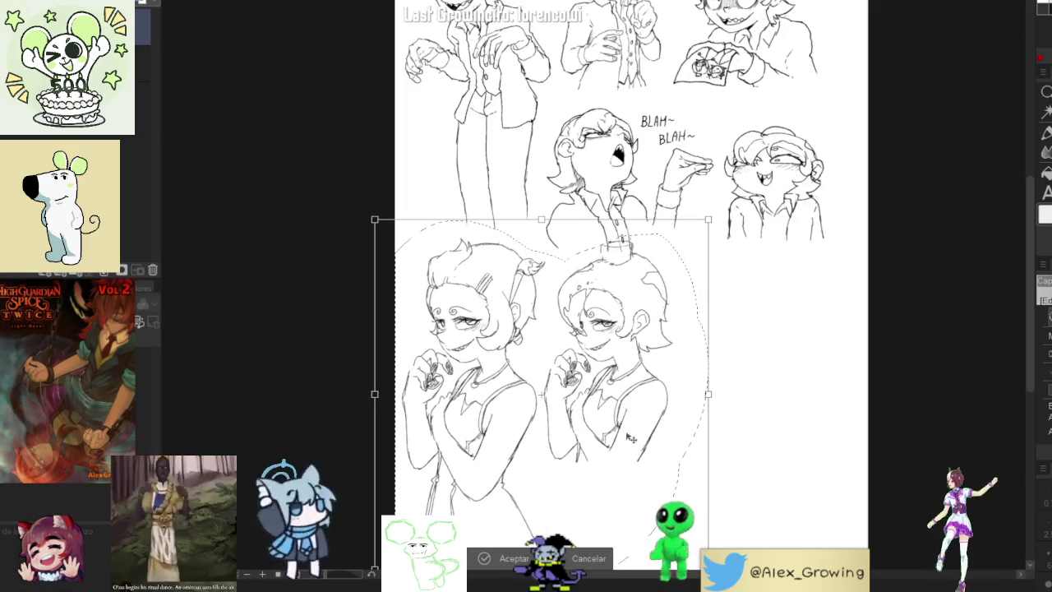
{"action": "left_click", "coordinate": [578, 566]}
Delete, restore and paste the figures, then arrow-nudge the copy up-left into place
{"action": "key", "text": "Delete"}
{"action": "key", "text": "ctrl+z"}
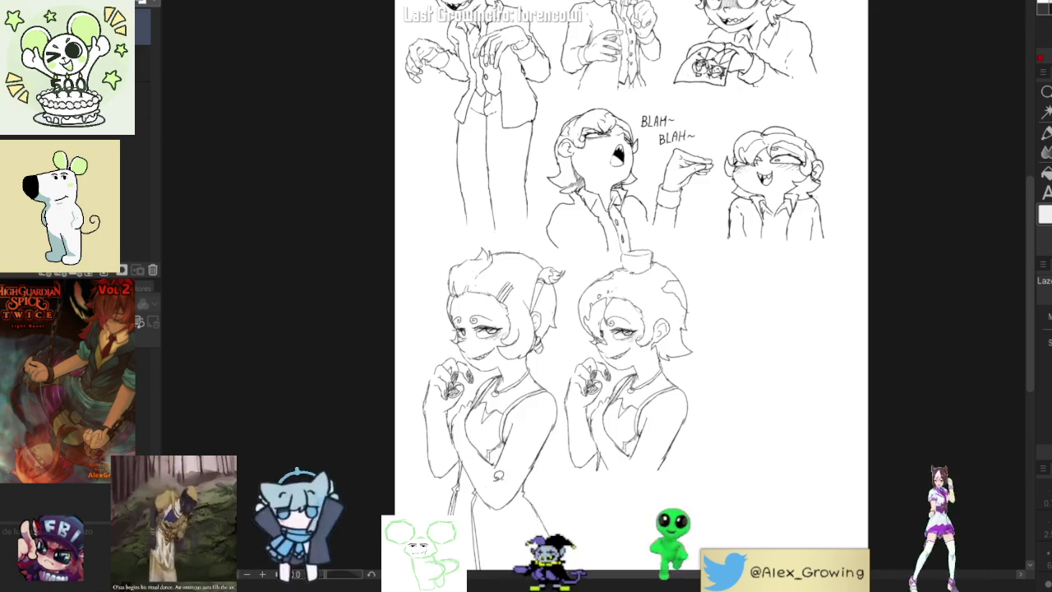
{"action": "key", "text": "ctrl+v"}
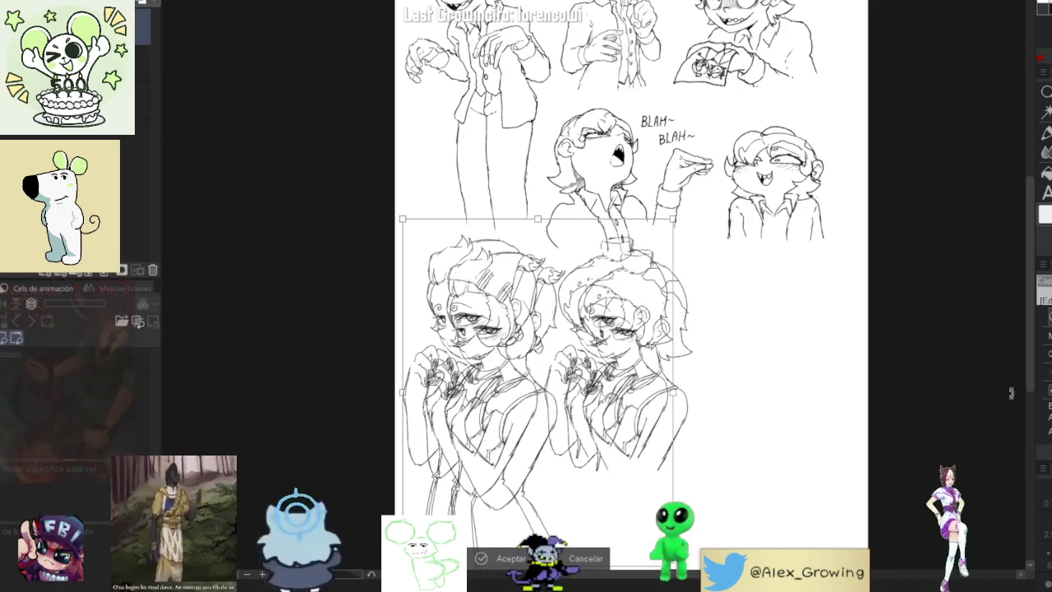
{"action": "key", "text": "Left"}
{"action": "key", "text": "Up"}
{"action": "key", "text": "Left"}
{"action": "key", "text": "Up"}
{"action": "key", "text": "Left"}
{"action": "key", "text": "Up"}
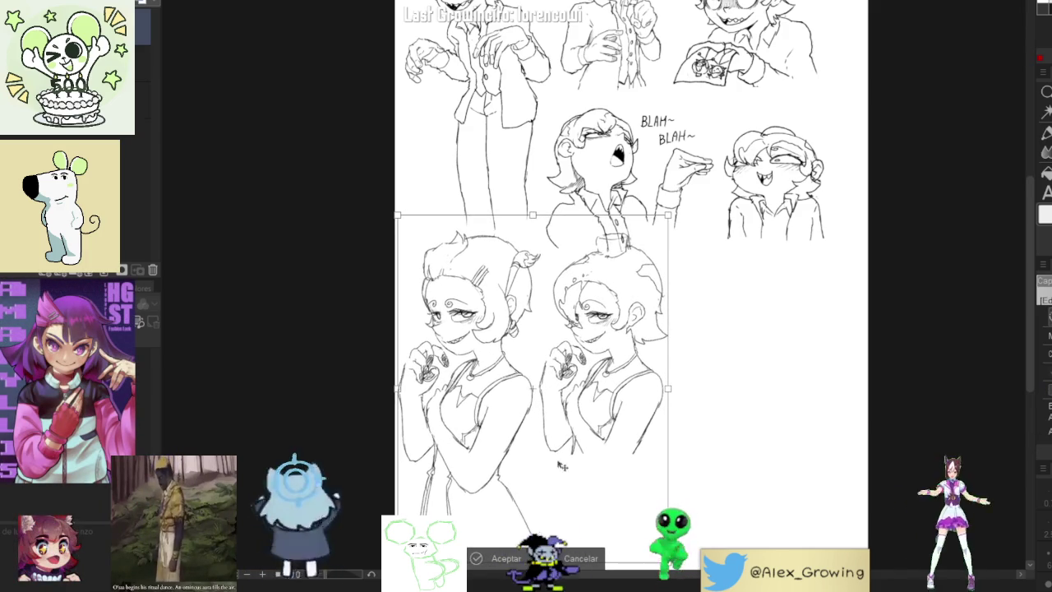
{"action": "left_click", "coordinate": [504, 561]}
{"action": "scroll", "coordinate": [647, 236], "scroll_direction": "up", "scroll_amount": 3}
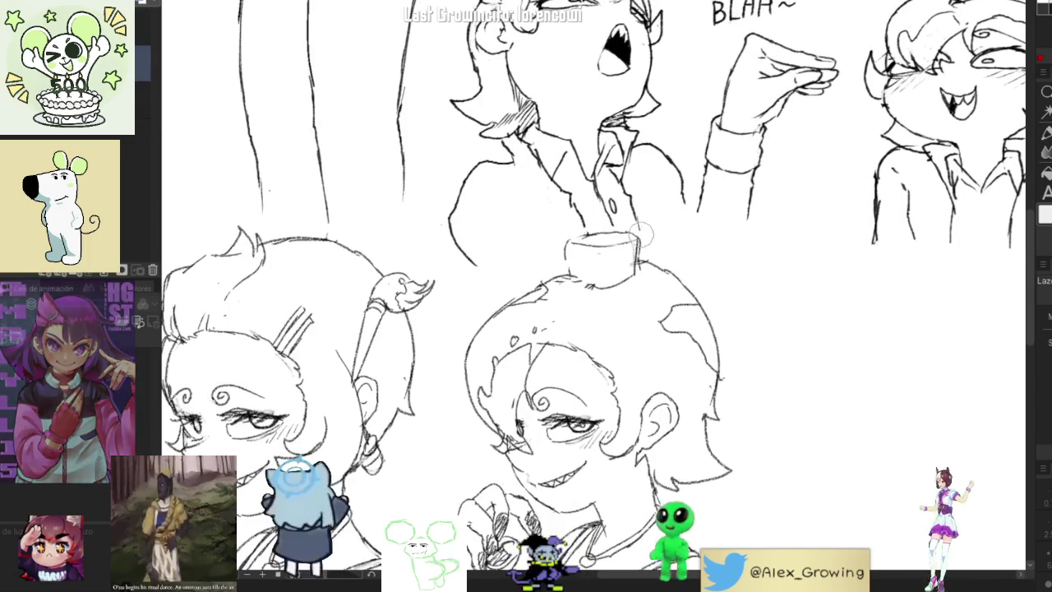
{"action": "scroll", "coordinate": [627, 238], "scroll_direction": "down", "scroll_amount": 3}
{"action": "mouse_move", "coordinate": [641, 296]}
{"action": "left_mouse_down"}
{"action": "mouse_move", "coordinate": [557, 281]}
{"action": "mouse_move", "coordinate": [599, 301]}
{"action": "left_mouse_up"}
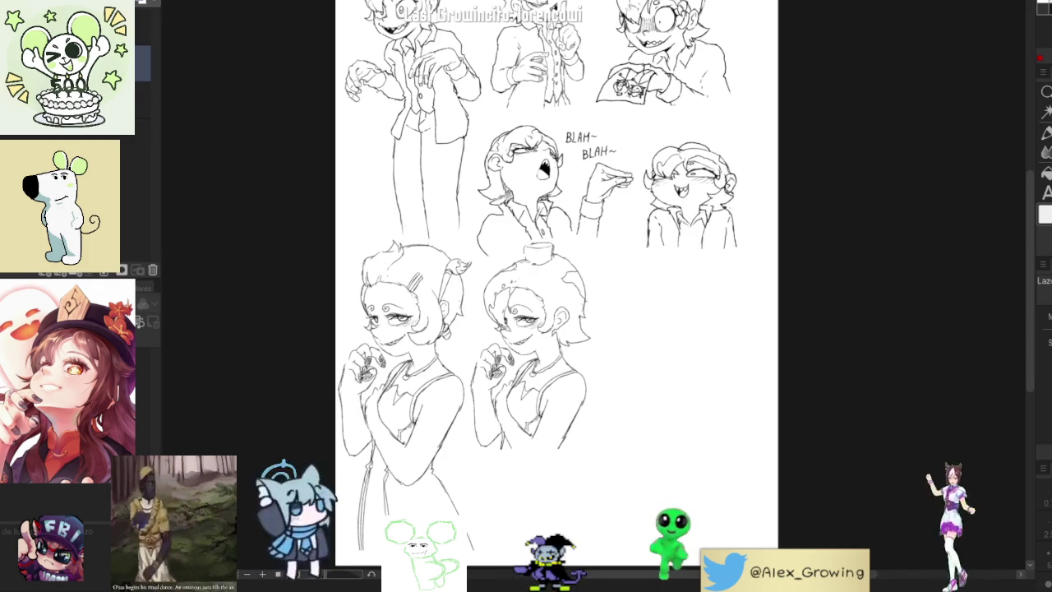
{"action": "scroll", "coordinate": [567, 288], "scroll_direction": "down", "scroll_amount": 1}
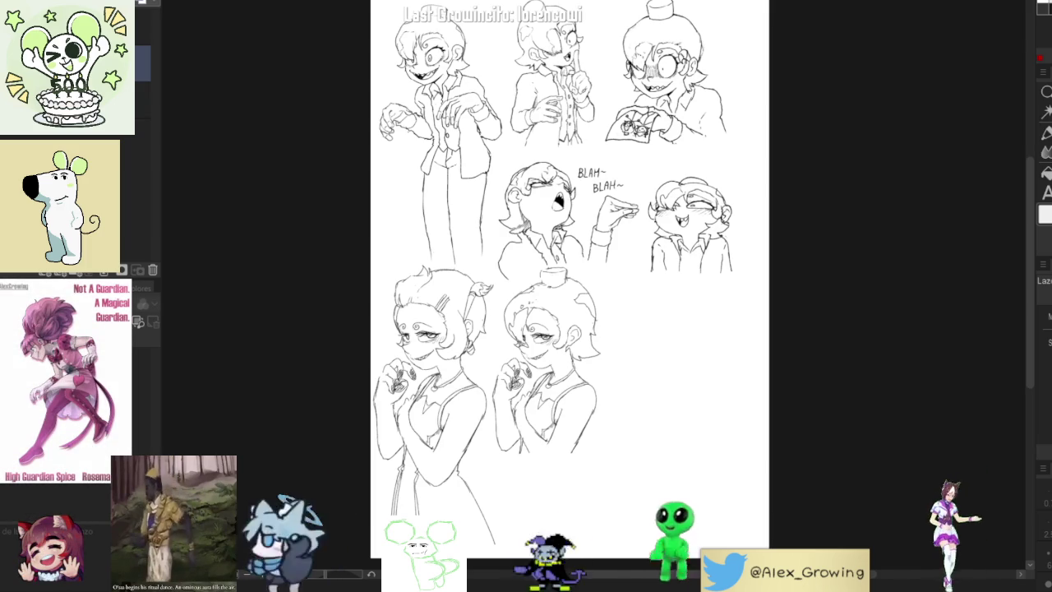
{"action": "scroll", "coordinate": [685, 76], "scroll_direction": "up", "scroll_amount": 3}
Move the top-right hatted figure to the left and deselect
{"action": "mouse_move", "coordinate": [599, 312]}
{"action": "left_mouse_down"}
{"action": "mouse_move", "coordinate": [804, 298]}
{"action": "mouse_move", "coordinate": [600, 335]}
{"action": "left_mouse_up"}
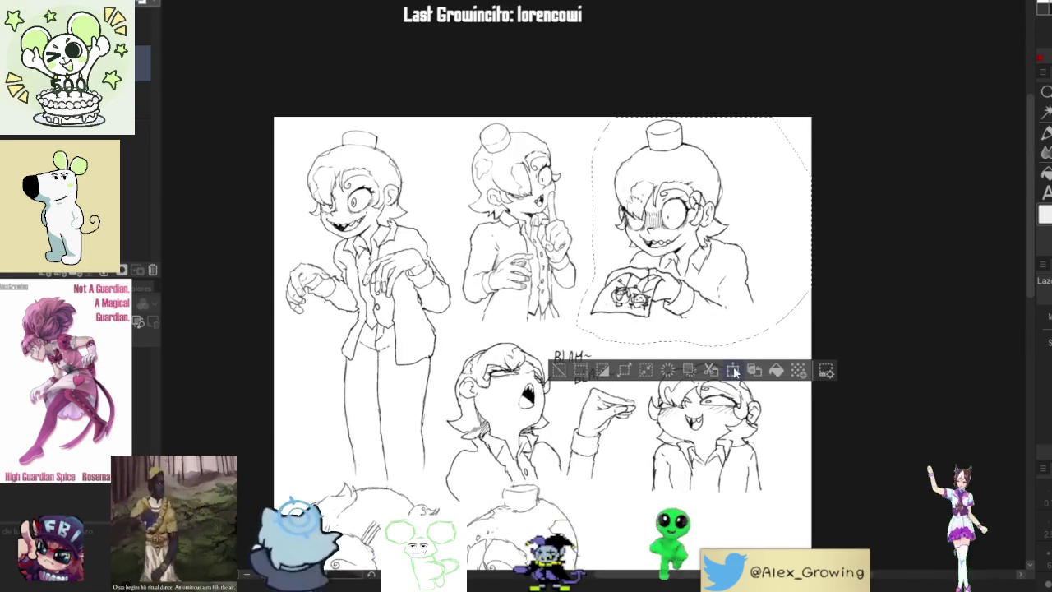
{"action": "left_click", "coordinate": [732, 370]}
{"action": "left_click_drag", "start_coordinate": [720, 333], "coordinate": [698, 333]}
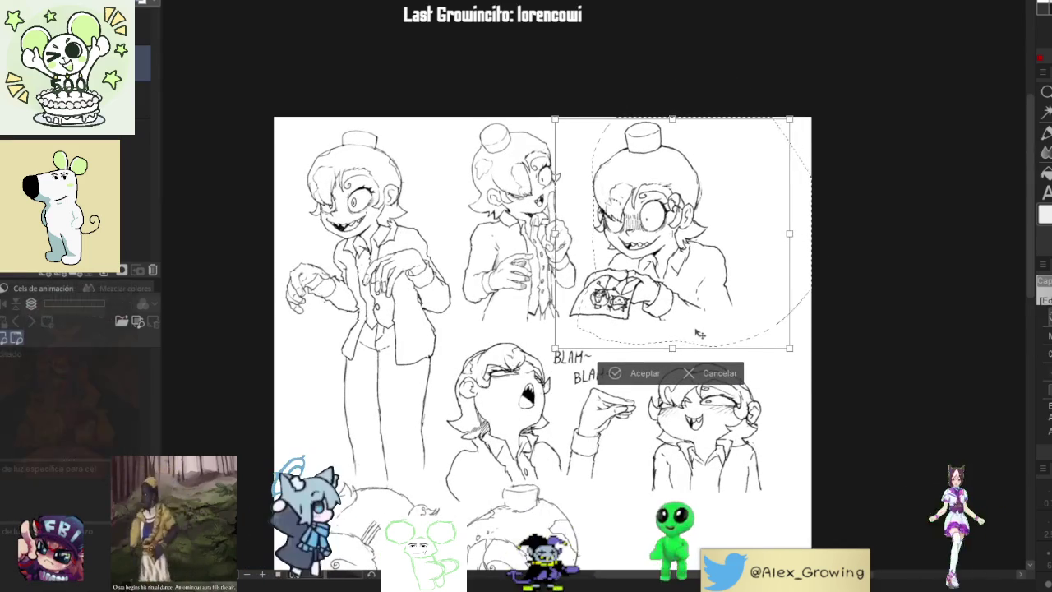
{"action": "left_click", "coordinate": [633, 373]}
{"action": "key", "text": "ctrl+d"}
Lasso the BLAH BLAH pair and raise it into its new position
{"action": "left_click_drag", "start_coordinate": [644, 473], "coordinate": [637, 337]}
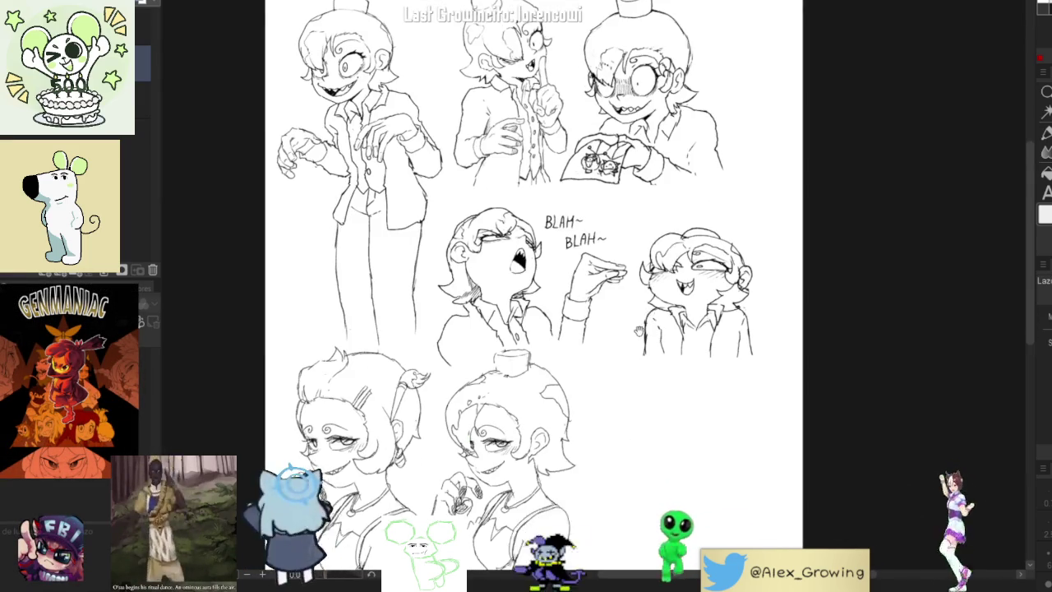
{"action": "left_click_drag", "start_coordinate": [631, 220], "coordinate": [662, 240]}
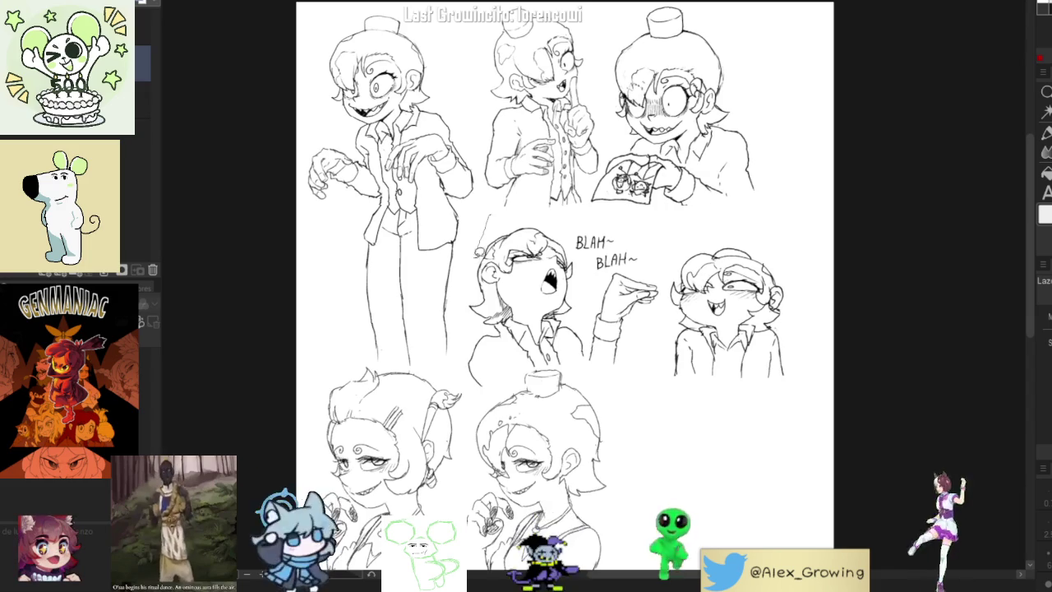
{"action": "mouse_move", "coordinate": [466, 381]}
{"action": "left_mouse_down"}
{"action": "mouse_move", "coordinate": [505, 374]}
{"action": "mouse_move", "coordinate": [579, 386]}
{"action": "mouse_move", "coordinate": [804, 285]}
{"action": "left_mouse_up"}
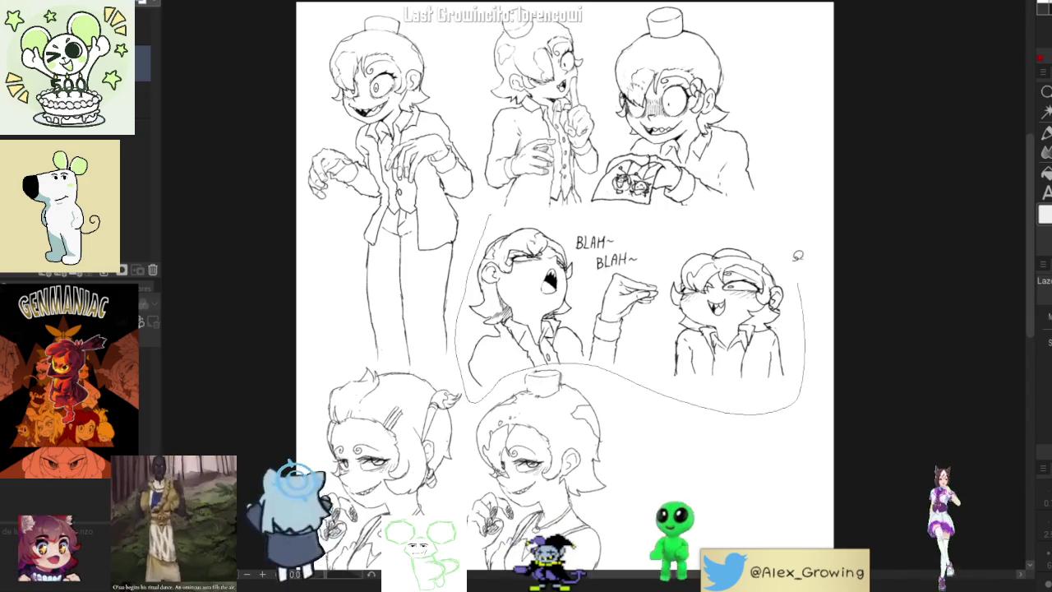
{"action": "left_click_drag", "start_coordinate": [618, 212], "coordinate": [533, 215]}
{"action": "scroll", "coordinate": [539, 362], "scroll_direction": "up", "scroll_amount": 5}
{"action": "left_click_drag", "start_coordinate": [682, 351], "coordinate": [572, 361]}
{"action": "scroll", "coordinate": [562, 281], "scroll_direction": "down", "scroll_amount": 5}
{"action": "scroll", "coordinate": [575, 345], "scroll_direction": "up", "scroll_amount": 3}
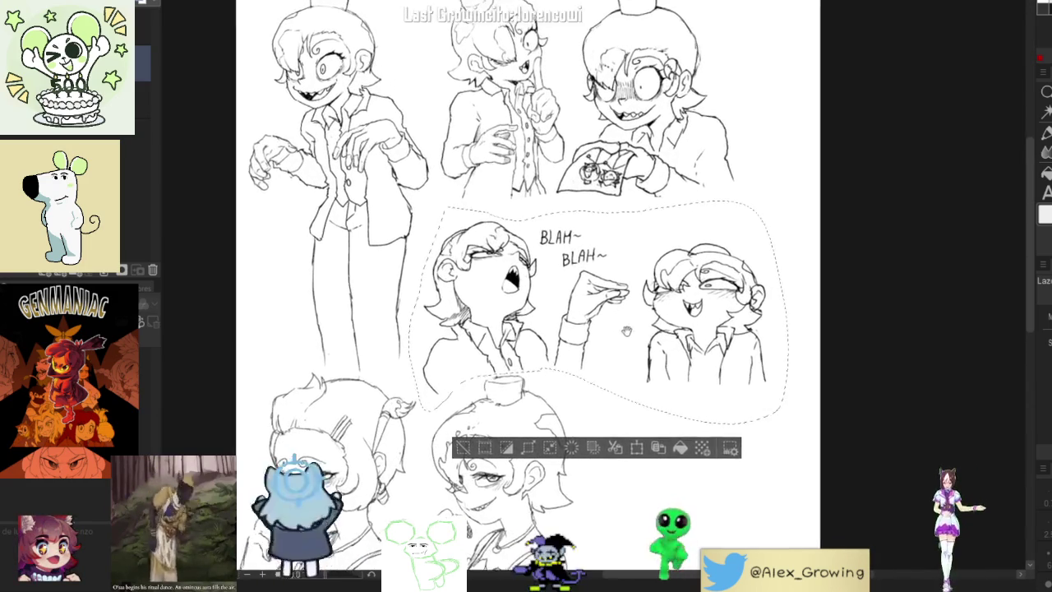
{"action": "scroll", "coordinate": [576, 346], "scroll_direction": "up", "scroll_amount": 2}
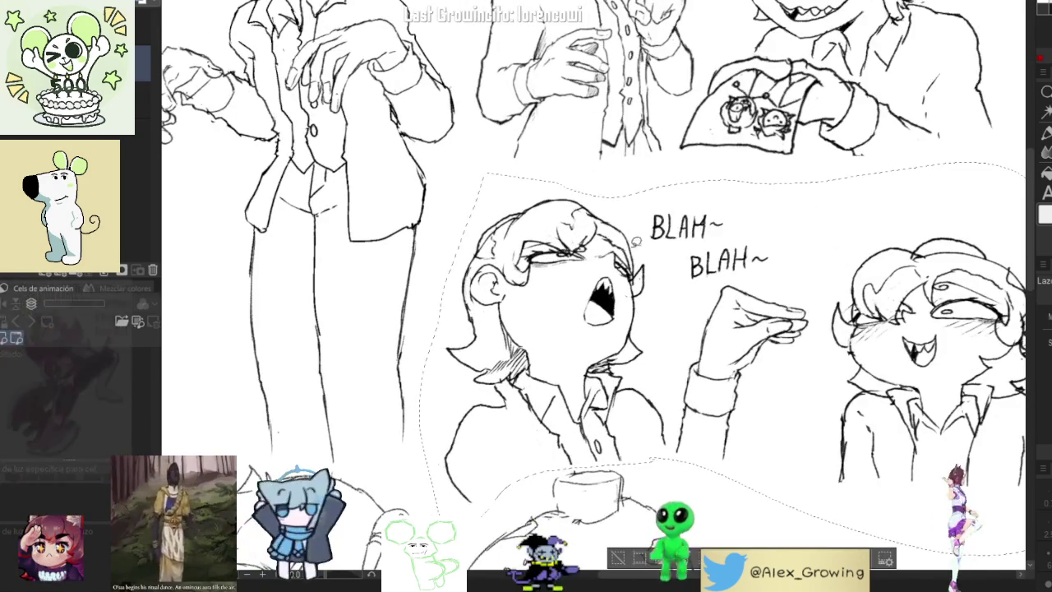
{"action": "scroll", "coordinate": [576, 275], "scroll_direction": "down", "scroll_amount": 2}
{"action": "scroll", "coordinate": [623, 223], "scroll_direction": "down", "scroll_amount": 1}
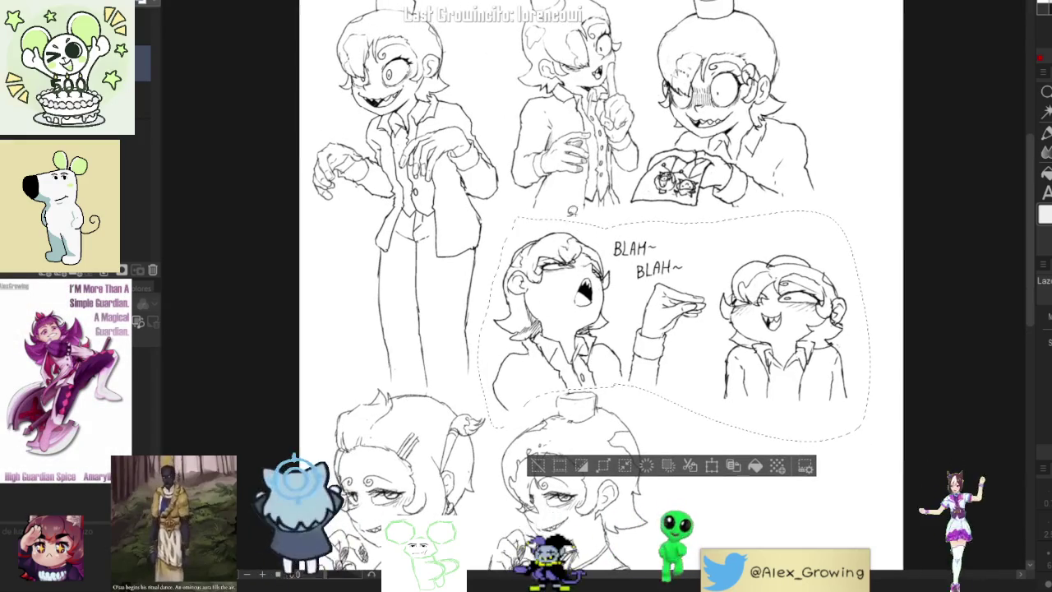
{"action": "scroll", "coordinate": [656, 305], "scroll_direction": "up", "scroll_amount": 1}
{"action": "left_click", "coordinate": [629, 459]}
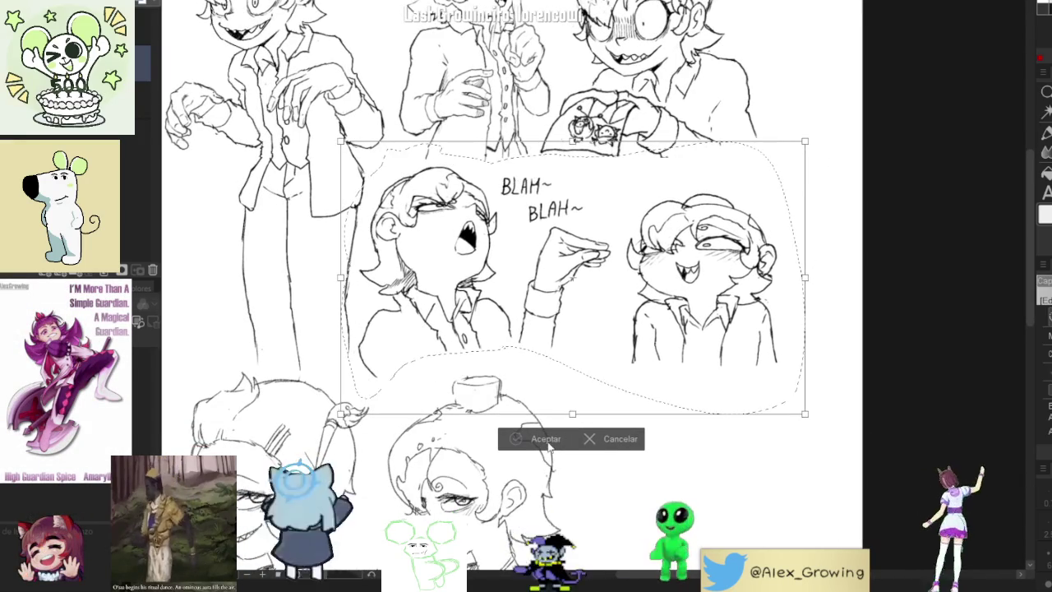
{"action": "key", "text": "Return"}
{"action": "key", "text": "ctrl+d"}
{"action": "scroll", "coordinate": [602, 342], "scroll_direction": "down", "scroll_amount": 5}
{"action": "scroll", "coordinate": [583, 210], "scroll_direction": "up", "scroll_amount": 6}
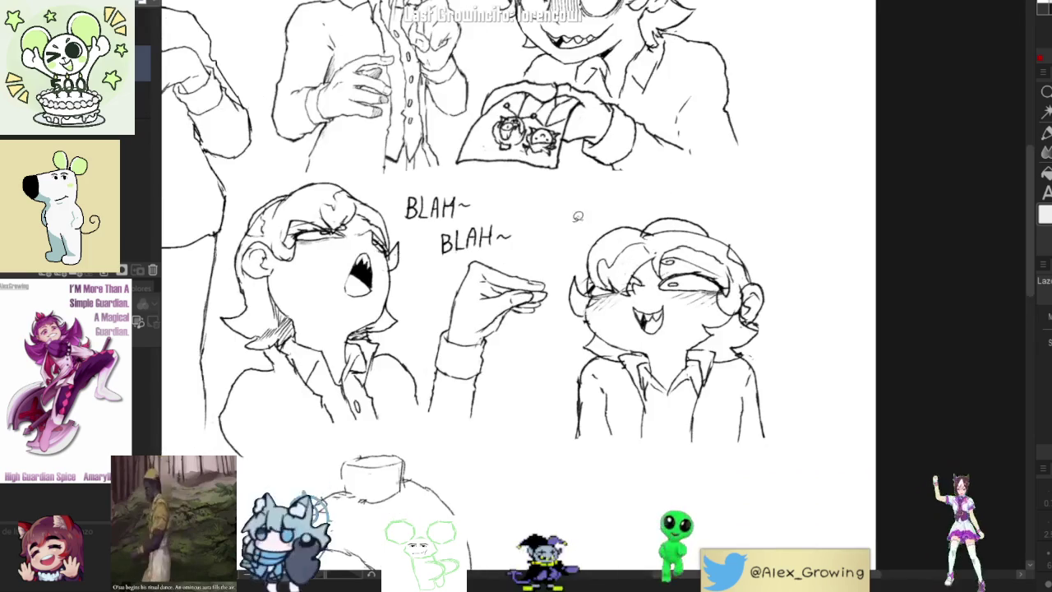
Reposition and resize the blushing smiling head, then deselect
{"action": "left_click_drag", "start_coordinate": [612, 521], "coordinate": [690, 197]}
{"action": "key", "text": "ctrl+t"}
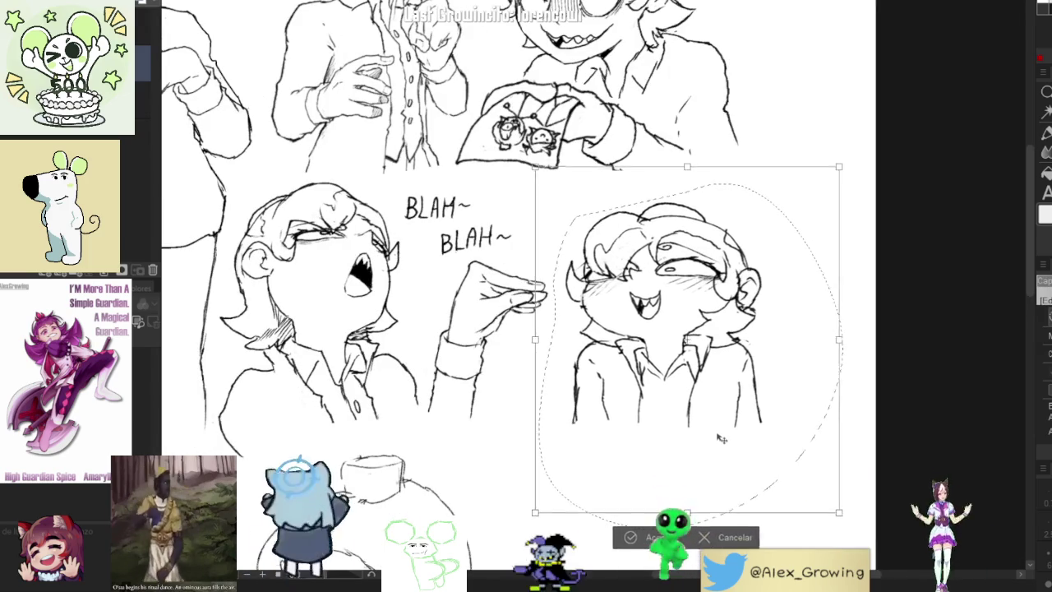
{"action": "left_click_drag", "start_coordinate": [724, 456], "coordinate": [712, 423]}
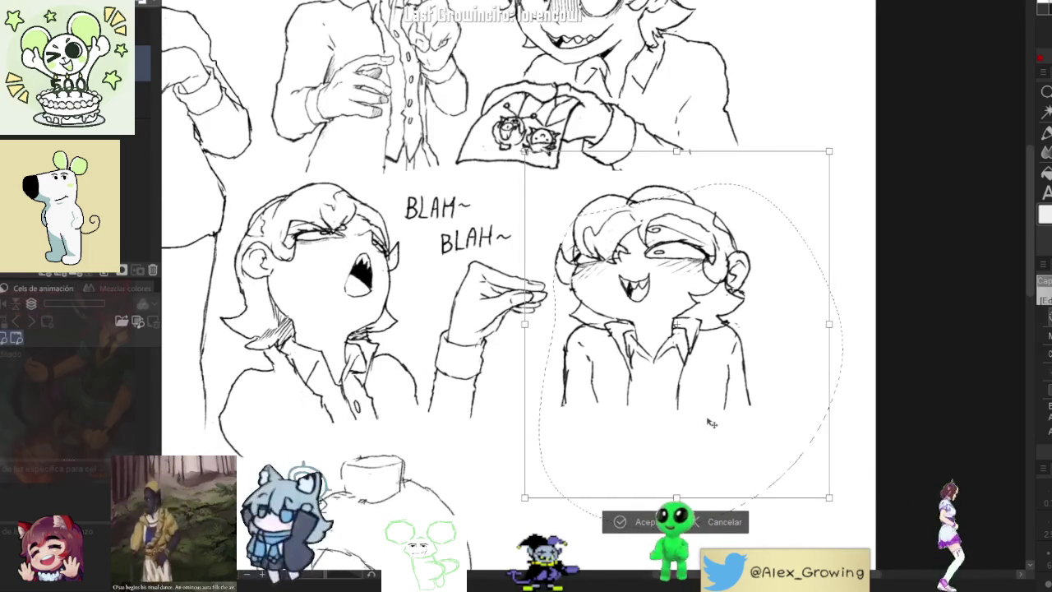
{"action": "mouse_move", "coordinate": [712, 422]}
{"action": "left_mouse_down"}
{"action": "mouse_move", "coordinate": [814, 414]}
{"action": "mouse_move", "coordinate": [713, 416]}
{"action": "left_mouse_up"}
{"action": "key", "text": "Return"}
{"action": "key", "text": "ctrl+d"}
{"action": "scroll", "coordinate": [625, 412], "scroll_direction": "down", "scroll_amount": 3}
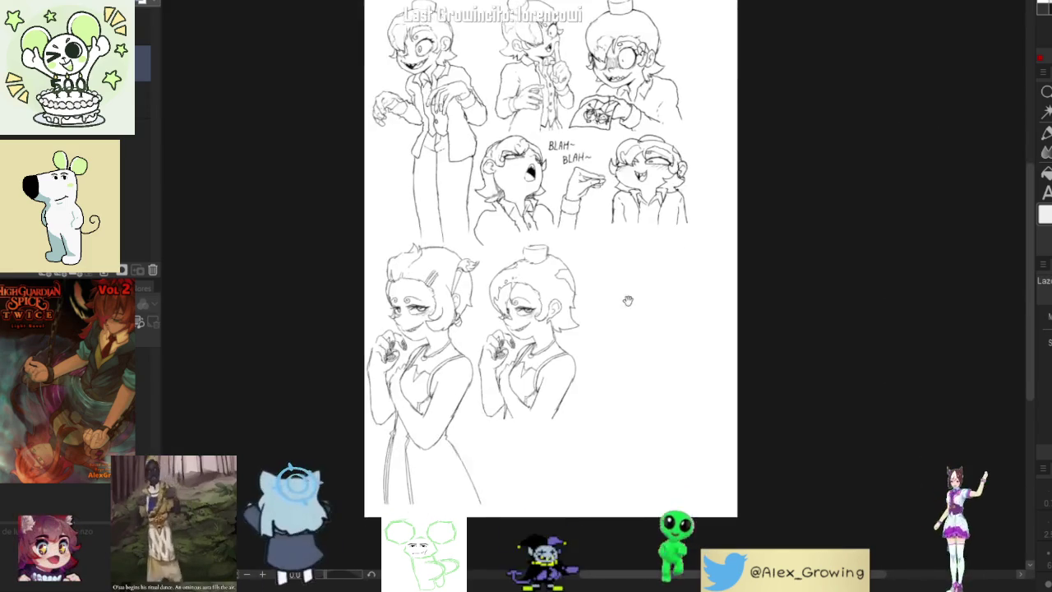
{"action": "scroll", "coordinate": [622, 301], "scroll_direction": "down", "scroll_amount": 2}
{"action": "scroll", "coordinate": [657, 343], "scroll_direction": "up", "scroll_amount": 1}
{"action": "scroll", "coordinate": [656, 327], "scroll_direction": "up", "scroll_amount": 1}
{"action": "mouse_move", "coordinate": [658, 329]}
{"action": "left_mouse_down"}
{"action": "mouse_move", "coordinate": [686, 381]}
{"action": "mouse_move", "coordinate": [661, 291]}
{"action": "mouse_move", "coordinate": [651, 302]}
{"action": "left_mouse_up"}
{"action": "scroll", "coordinate": [870, 225], "scroll_direction": "down", "scroll_amount": 3}
{"action": "mouse_move", "coordinate": [817, 265]}
{"action": "left_mouse_down"}
{"action": "mouse_move", "coordinate": [769, 211]}
{"action": "mouse_move", "coordinate": [738, 299]}
{"action": "mouse_move", "coordinate": [711, 438]}
{"action": "mouse_move", "coordinate": [756, 169]}
{"action": "mouse_move", "coordinate": [559, 486]}
{"action": "mouse_move", "coordinate": [777, 290]}
{"action": "left_mouse_up"}
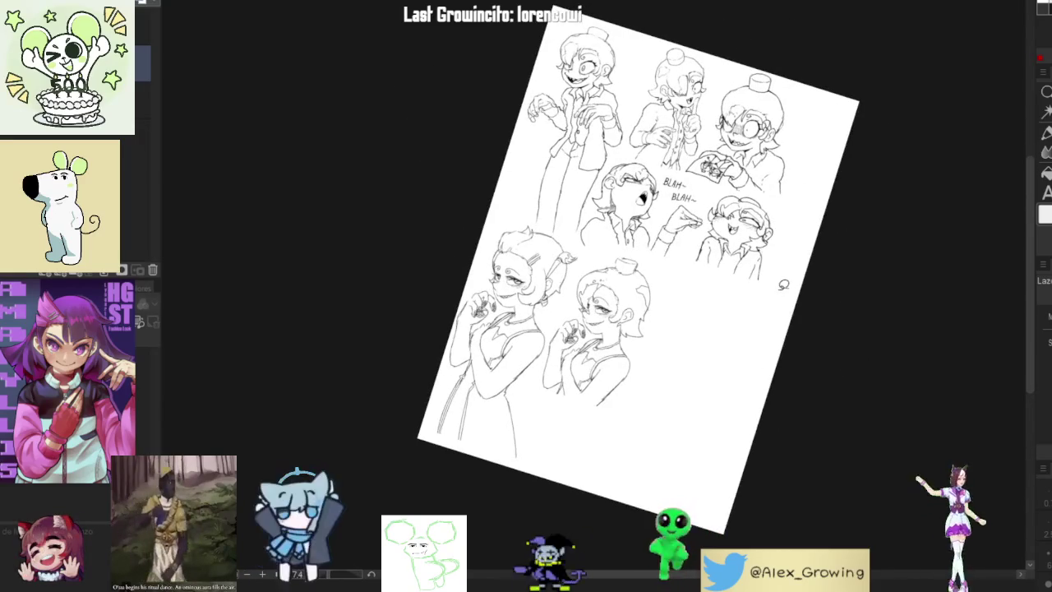
{"action": "key", "text": "ctrl+0"}
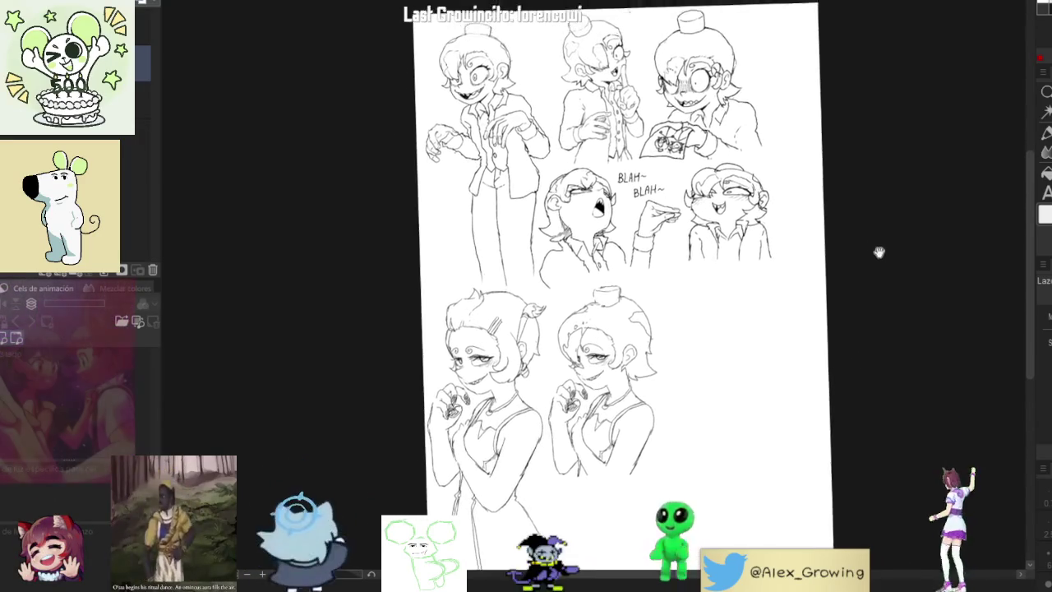
{"action": "left_click_drag", "start_coordinate": [886, 241], "coordinate": [897, 244]}
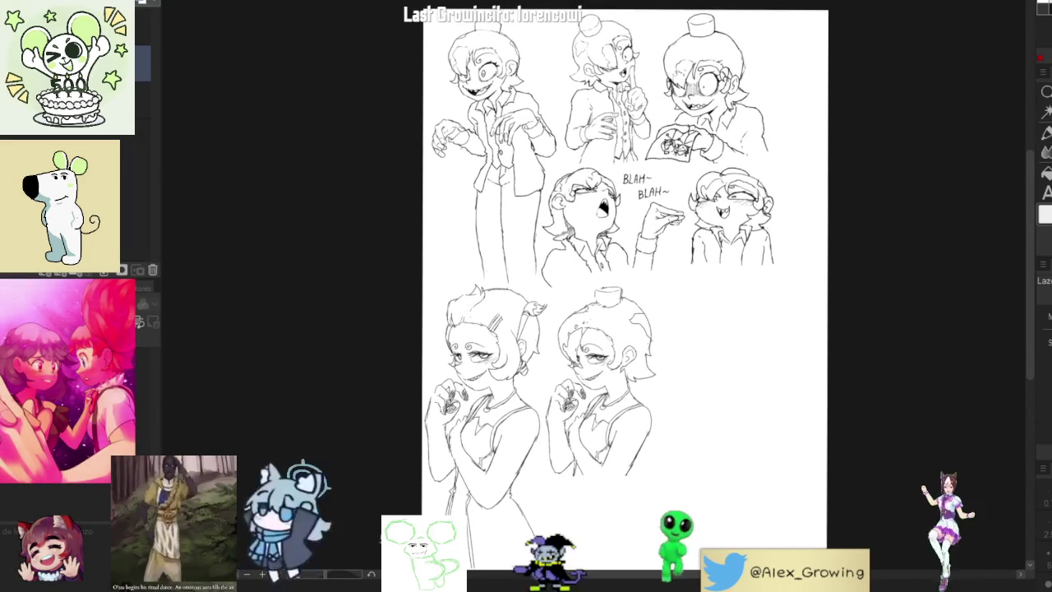
{"action": "left_click_drag", "start_coordinate": [882, 249], "coordinate": [827, 226]}
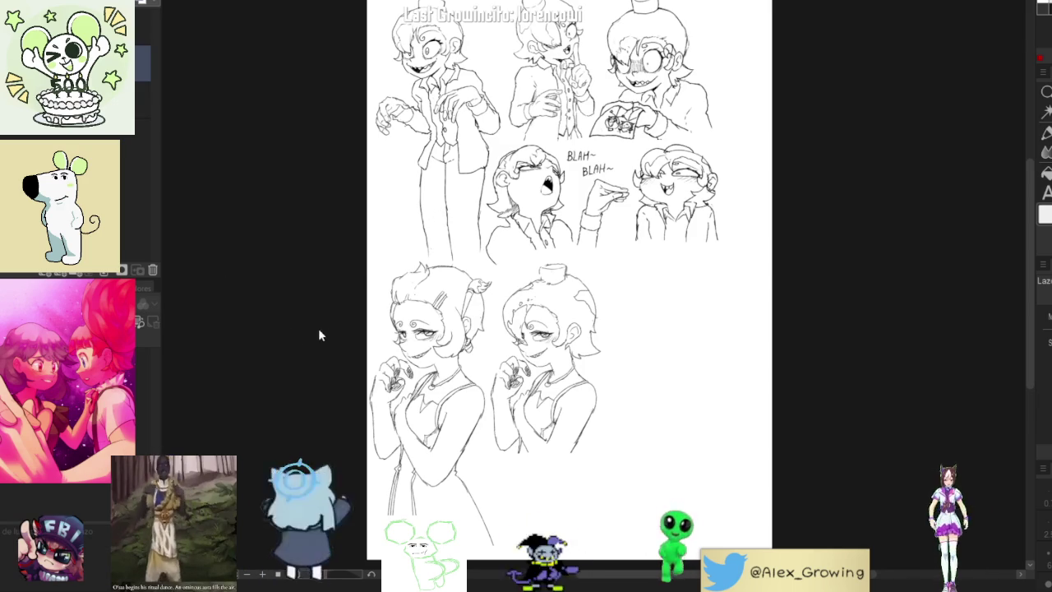
Widen the whole sketch layer to the right and lift its bottom edge slightly
{"action": "key", "text": "ctrl+t"}
{"action": "left_click_drag", "start_coordinate": [772, 273], "coordinate": [824, 273]}
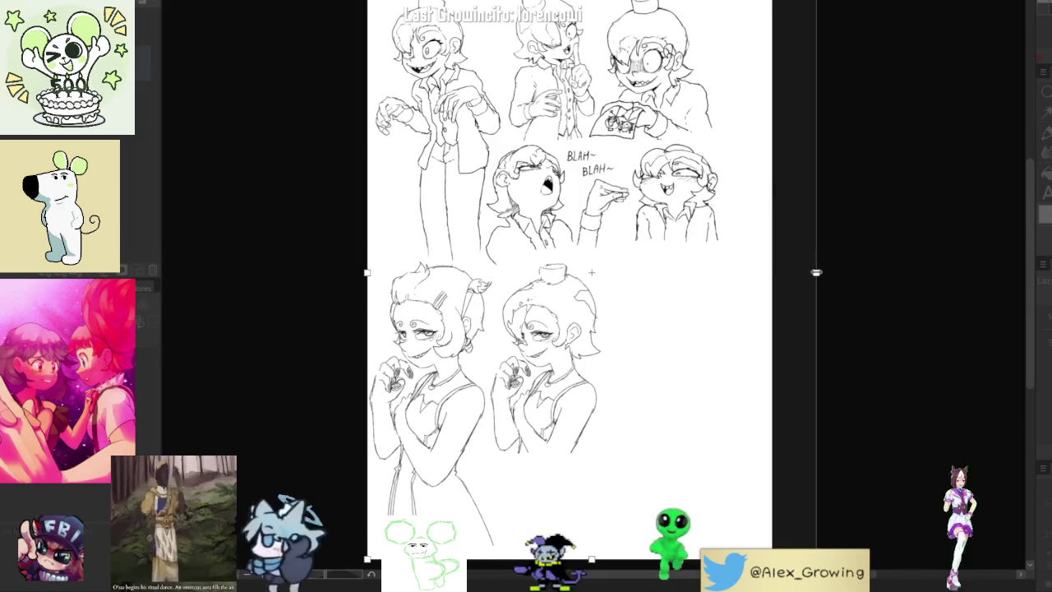
{"action": "left_click_drag", "start_coordinate": [777, 326], "coordinate": [760, 323]}
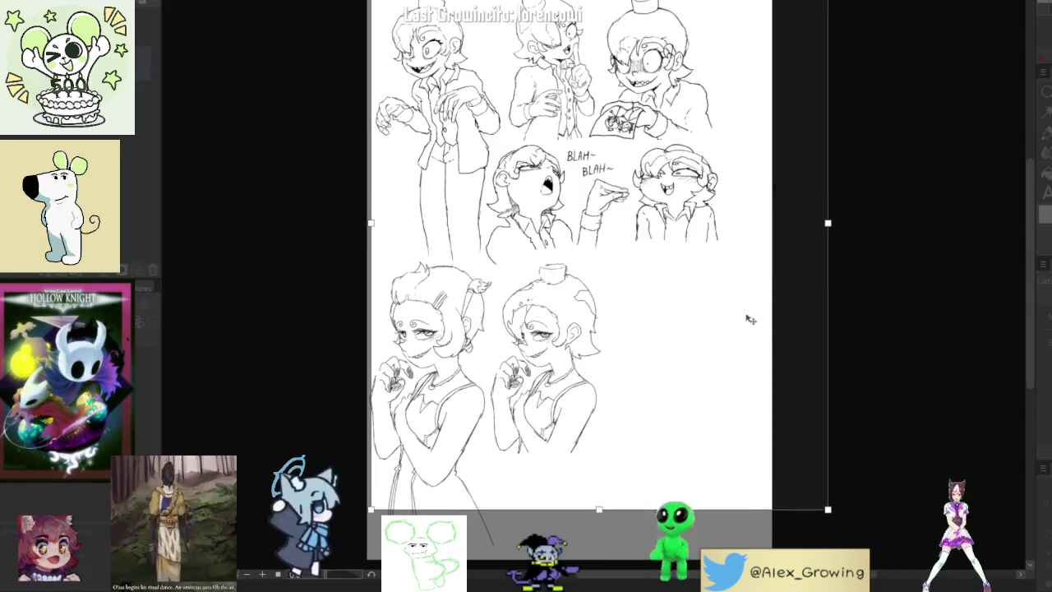
{"action": "key", "text": "Escape"}
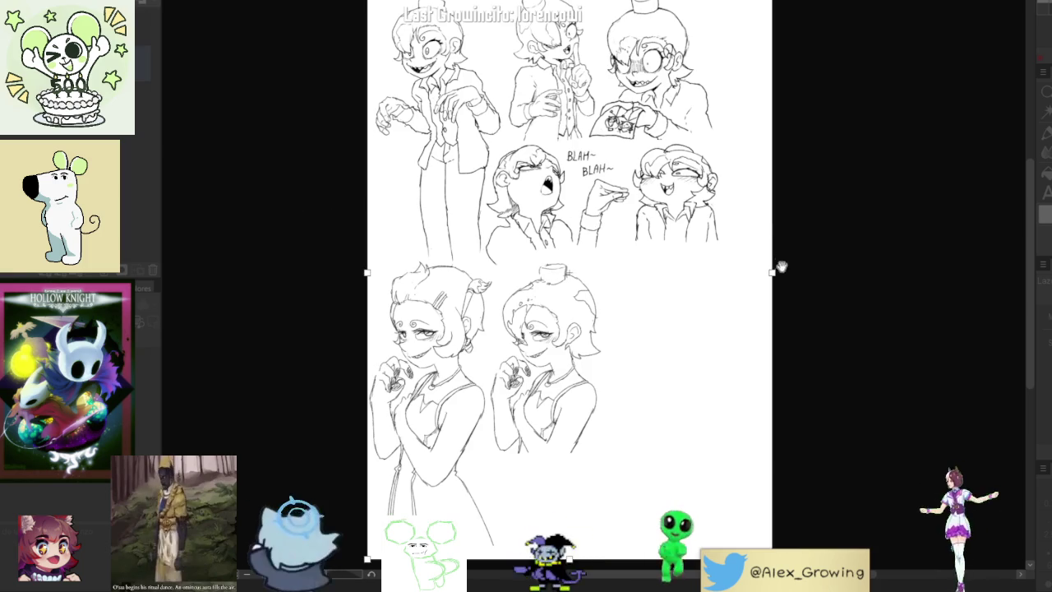
{"action": "left_click_drag", "start_coordinate": [773, 273], "coordinate": [811, 276]}
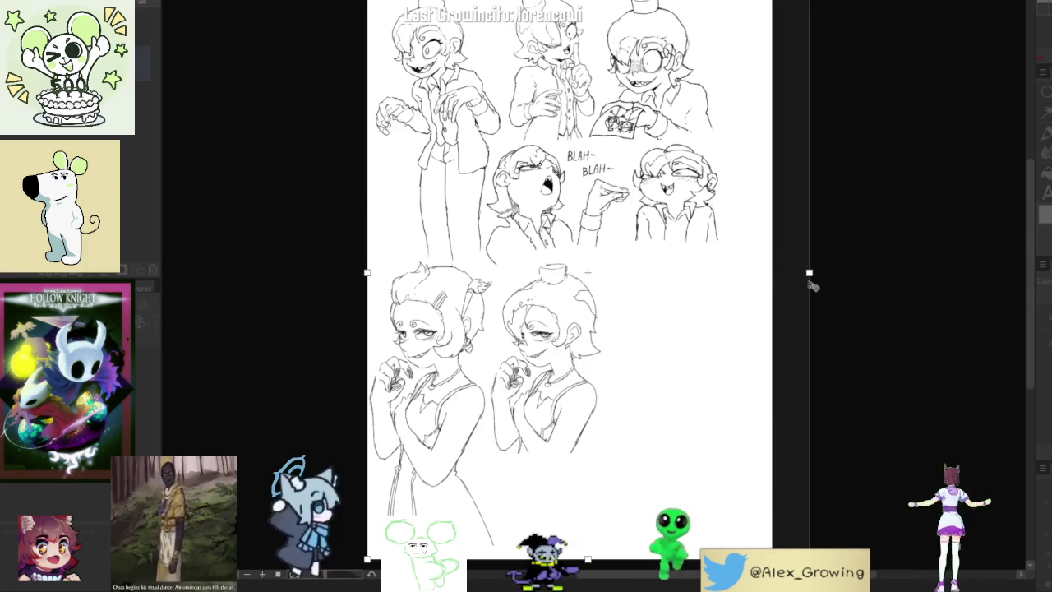
{"action": "left_click_drag", "start_coordinate": [587, 559], "coordinate": [587, 549]}
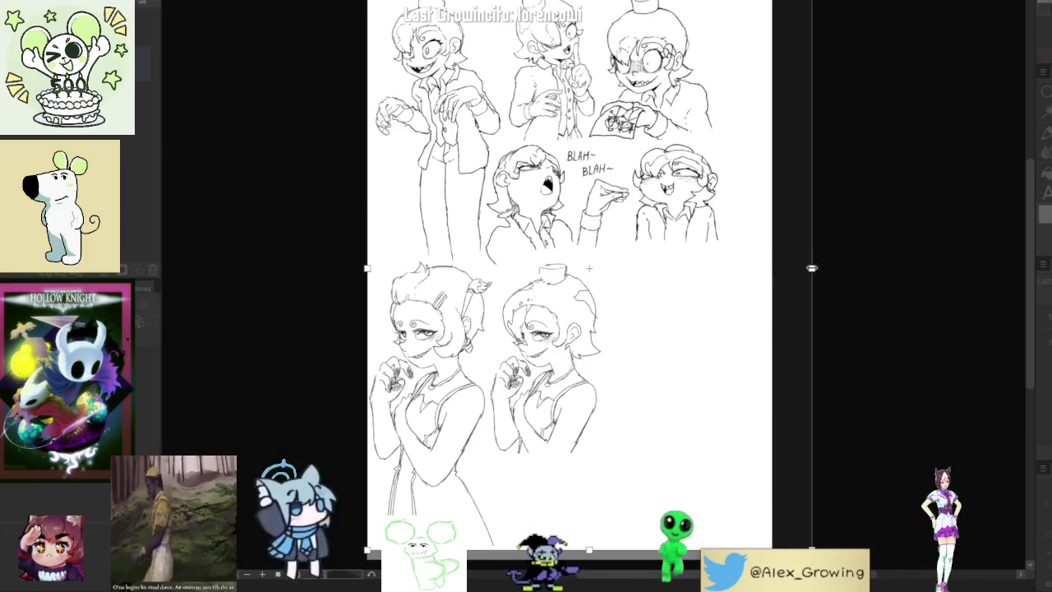
{"action": "key", "text": "Return"}
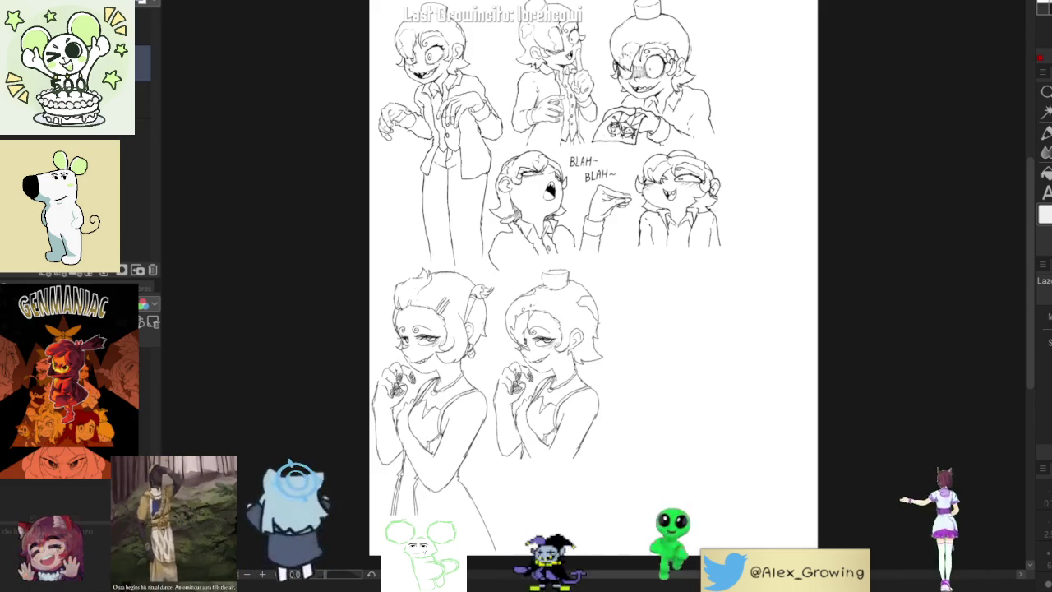
Test and undo a few trial strokes, then centre the blank space beside the right-hand girl
{"action": "left_click_drag", "start_coordinate": [712, 364], "coordinate": [744, 383]}
{"action": "left_click", "coordinate": [758, 386]}
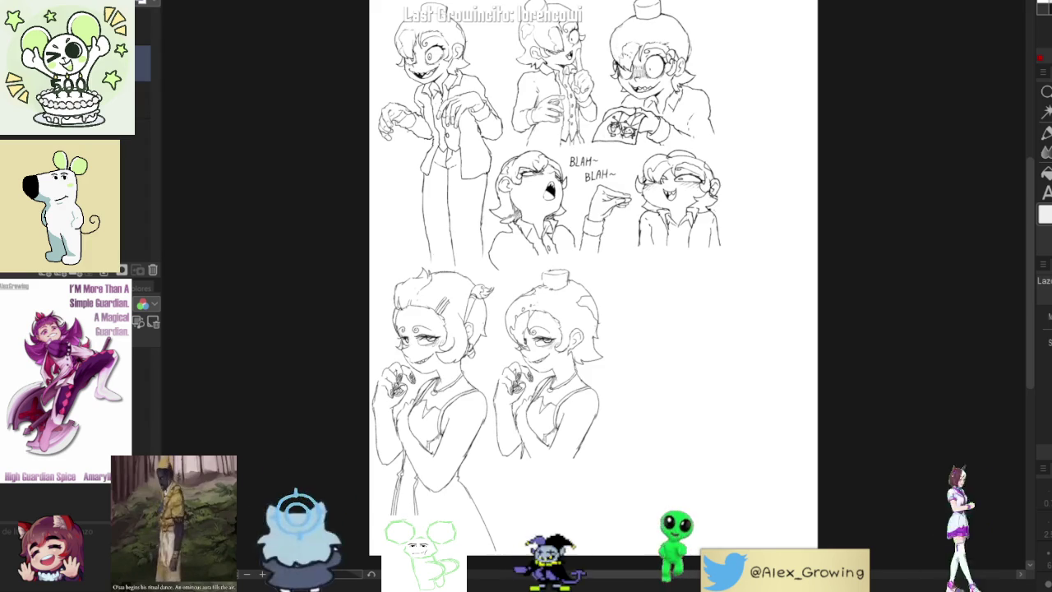
{"action": "left_click_drag", "start_coordinate": [678, 304], "coordinate": [663, 366]}
{"action": "key", "text": "ctrl+z"}
{"action": "scroll", "coordinate": [738, 33], "scroll_direction": "up", "scroll_amount": 3}
{"action": "mouse_move", "coordinate": [740, 130]}
{"action": "left_mouse_down"}
{"action": "mouse_move", "coordinate": [727, 174]}
{"action": "mouse_move", "coordinate": [736, 251]}
{"action": "left_mouse_up"}
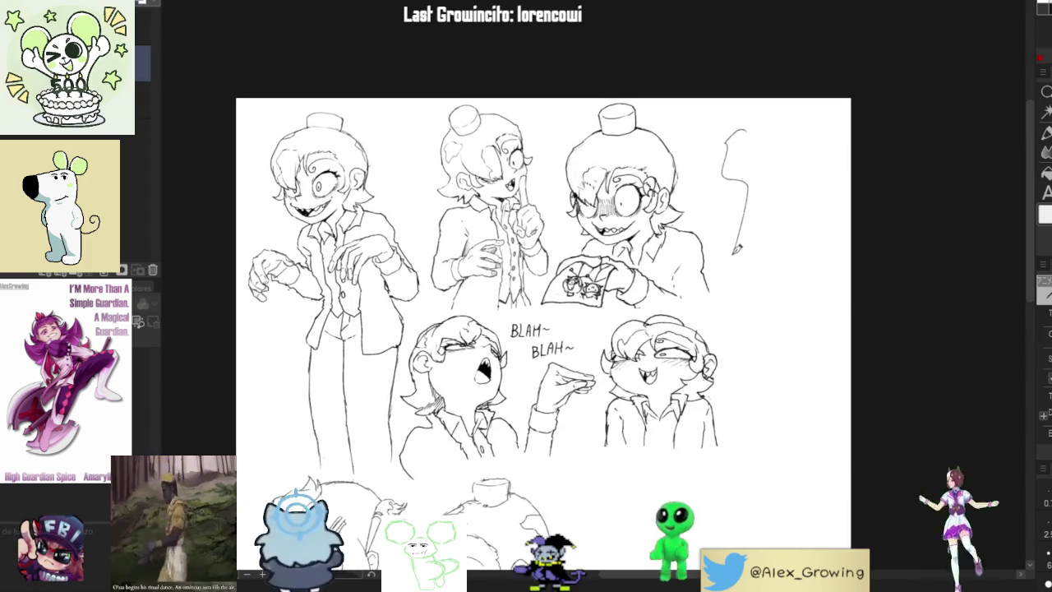
{"action": "key", "text": "ctrl+z"}
{"action": "scroll", "coordinate": [739, 239], "scroll_direction": "down", "scroll_amount": 5}
{"action": "scroll", "coordinate": [740, 238], "scroll_direction": "up", "scroll_amount": 5}
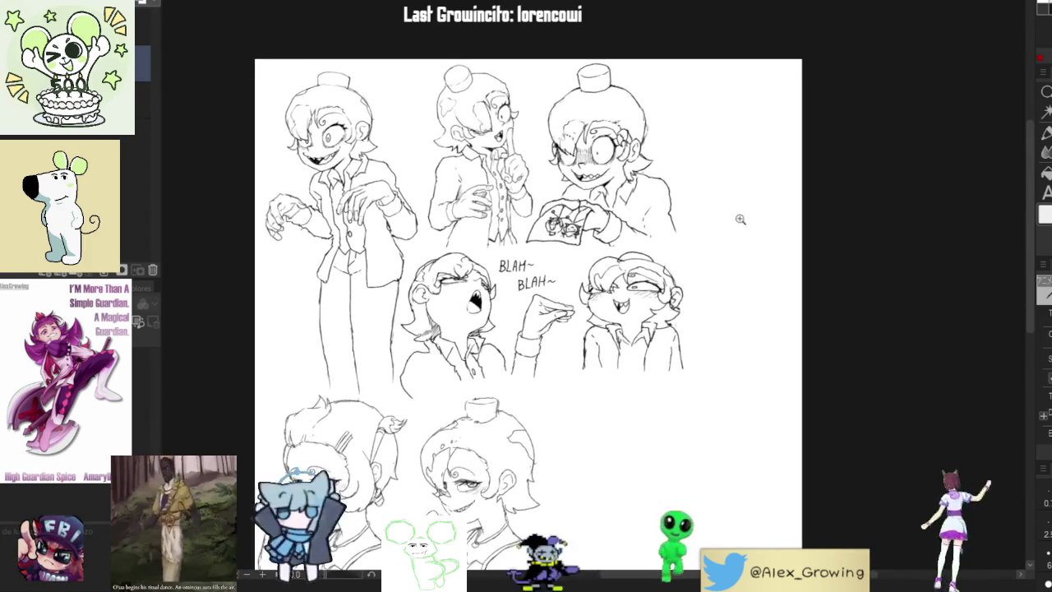
{"action": "scroll", "coordinate": [743, 228], "scroll_direction": "up", "scroll_amount": 2}
{"action": "scroll", "coordinate": [712, 151], "scroll_direction": "up", "scroll_amount": 1}
{"action": "left_click_drag", "start_coordinate": [737, 150], "coordinate": [705, 196]}
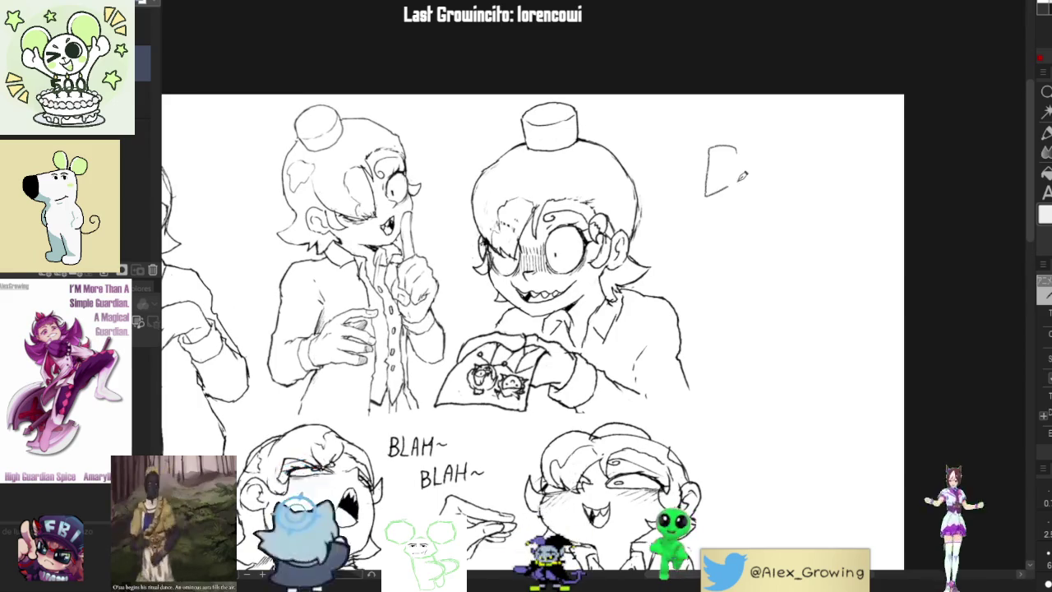
{"action": "key", "text": "ctrl+z"}
{"action": "scroll", "coordinate": [752, 237], "scroll_direction": "down", "scroll_amount": 2}
{"action": "left_click_drag", "start_coordinate": [752, 228], "coordinate": [727, 144]}
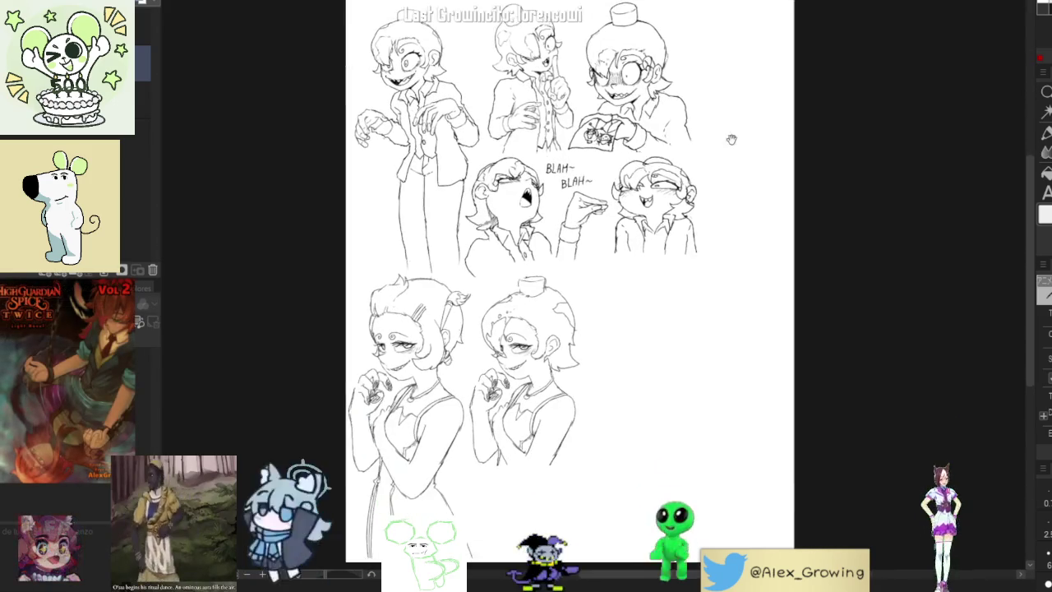
{"action": "scroll", "coordinate": [727, 180], "scroll_direction": "up", "scroll_amount": 2}
{"action": "scroll", "coordinate": [728, 207], "scroll_direction": "up", "scroll_amount": 1}
{"action": "scroll", "coordinate": [725, 206], "scroll_direction": "up", "scroll_amount": 2}
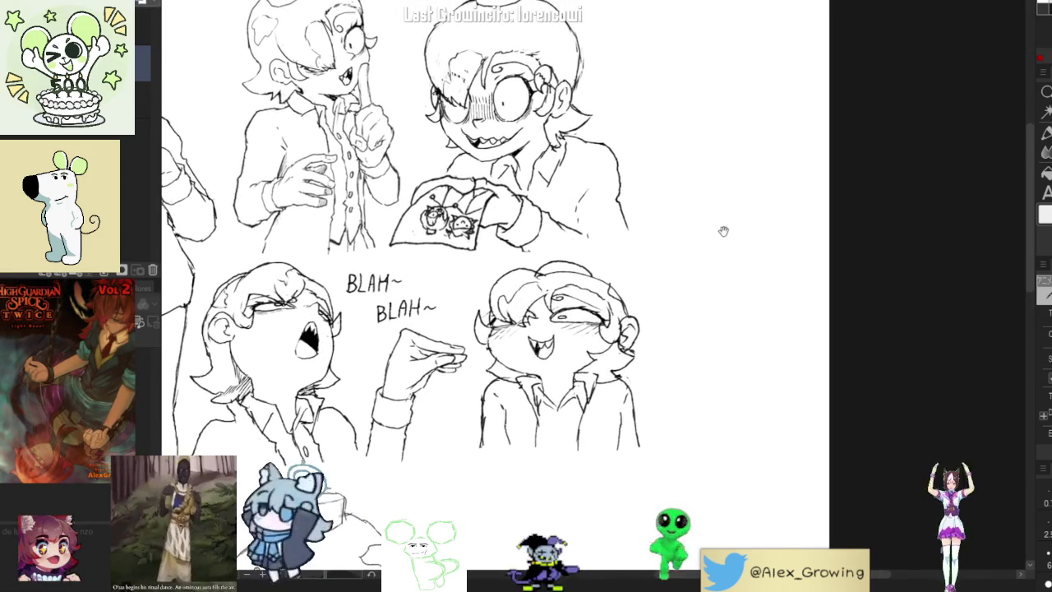
{"action": "scroll", "coordinate": [724, 231], "scroll_direction": "down", "scroll_amount": 1}
{"action": "scroll", "coordinate": [724, 190], "scroll_direction": "up", "scroll_amount": 2}
{"action": "mouse_move", "coordinate": [665, 387]}
{"action": "left_mouse_down"}
{"action": "mouse_move", "coordinate": [724, 190]}
{"action": "mouse_move", "coordinate": [683, 252]}
{"action": "left_mouse_up"}
{"action": "scroll", "coordinate": [720, 214], "scroll_direction": "down", "scroll_amount": 1}
{"action": "scroll", "coordinate": [682, 252], "scroll_direction": "up", "scroll_amount": 1}
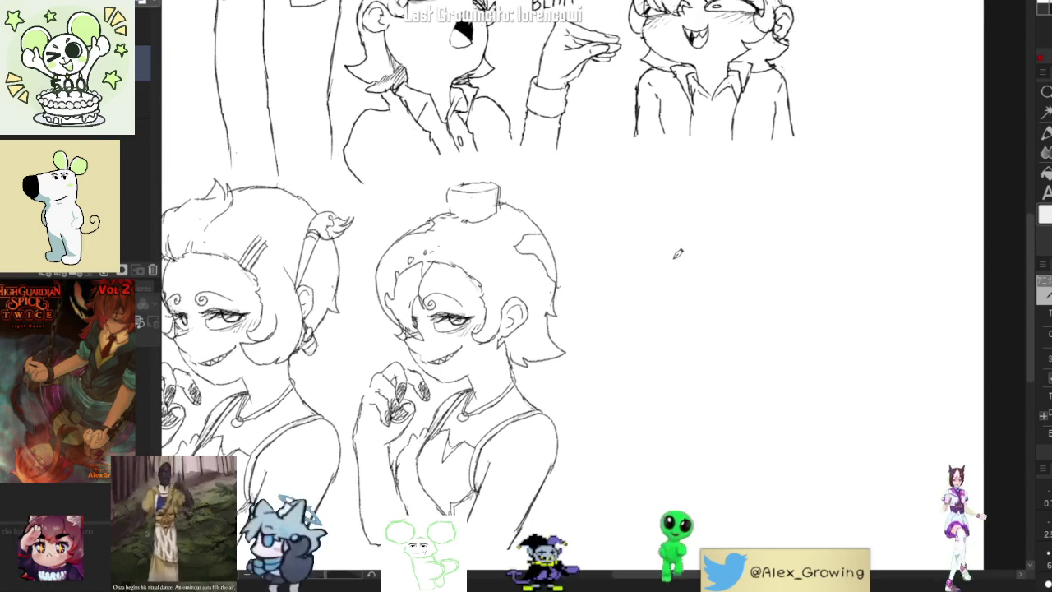
{"action": "scroll", "coordinate": [664, 305], "scroll_direction": "down", "scroll_amount": 1}
{"action": "scroll", "coordinate": [665, 321], "scroll_direction": "down", "scroll_amount": 1}
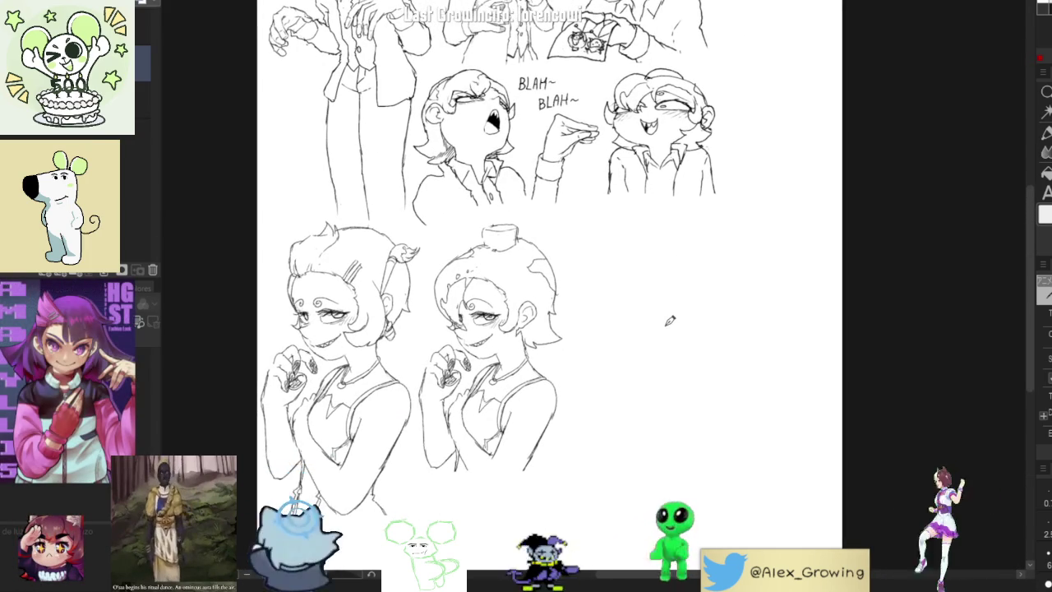
{"action": "scroll", "coordinate": [670, 320], "scroll_direction": "up", "scroll_amount": 1}
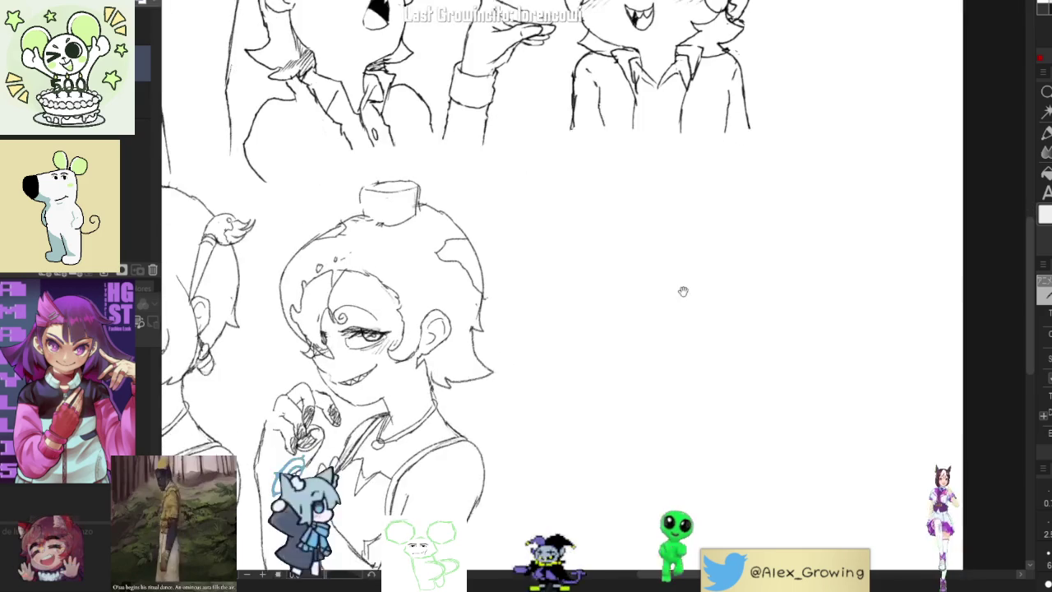
{"action": "left_click_drag", "start_coordinate": [681, 292], "coordinate": [710, 308]}
Try several arcs for the new head, undoing the rejected strokes
{"action": "left_click_drag", "start_coordinate": [647, 332], "coordinate": [696, 327]}
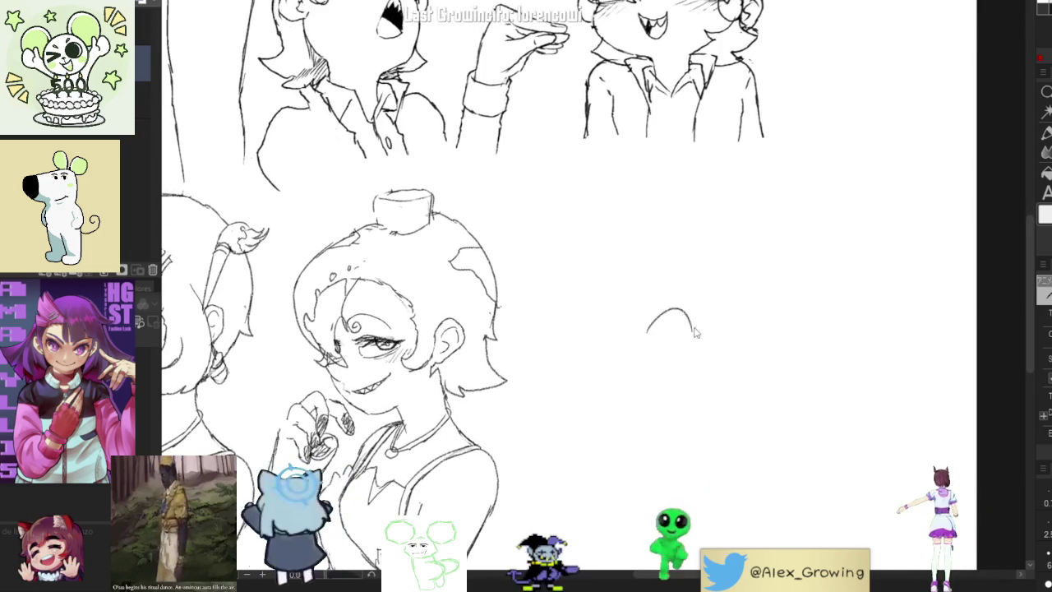
{"action": "left_click_drag", "start_coordinate": [615, 355], "coordinate": [657, 354]}
{"action": "left_click_drag", "start_coordinate": [625, 309], "coordinate": [687, 275]}
{"action": "key", "text": "ctrl+z"}
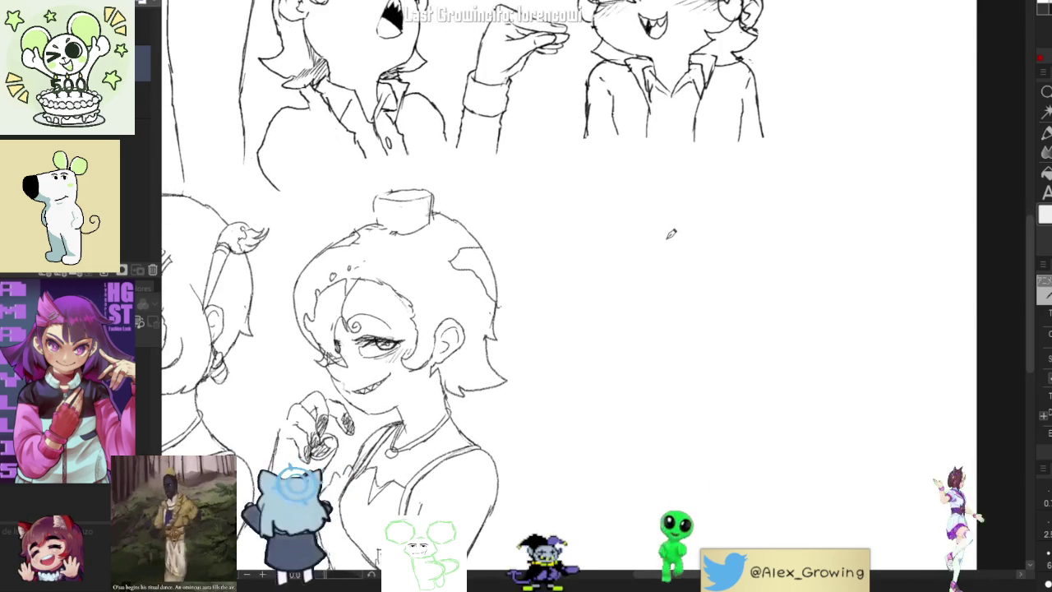
{"action": "mouse_move", "coordinate": [621, 243]}
{"action": "left_mouse_down"}
{"action": "mouse_move", "coordinate": [703, 196]}
{"action": "mouse_move", "coordinate": [750, 258]}
{"action": "left_mouse_up"}
{"action": "key", "text": "ctrl+z"}
Draw the closed-eye curve with lashes and the wide grinning mouth
{"action": "mouse_move", "coordinate": [721, 224]}
{"action": "left_mouse_down"}
{"action": "mouse_move", "coordinate": [770, 231]}
{"action": "mouse_move", "coordinate": [748, 232]}
{"action": "mouse_move", "coordinate": [763, 237]}
{"action": "left_mouse_up"}
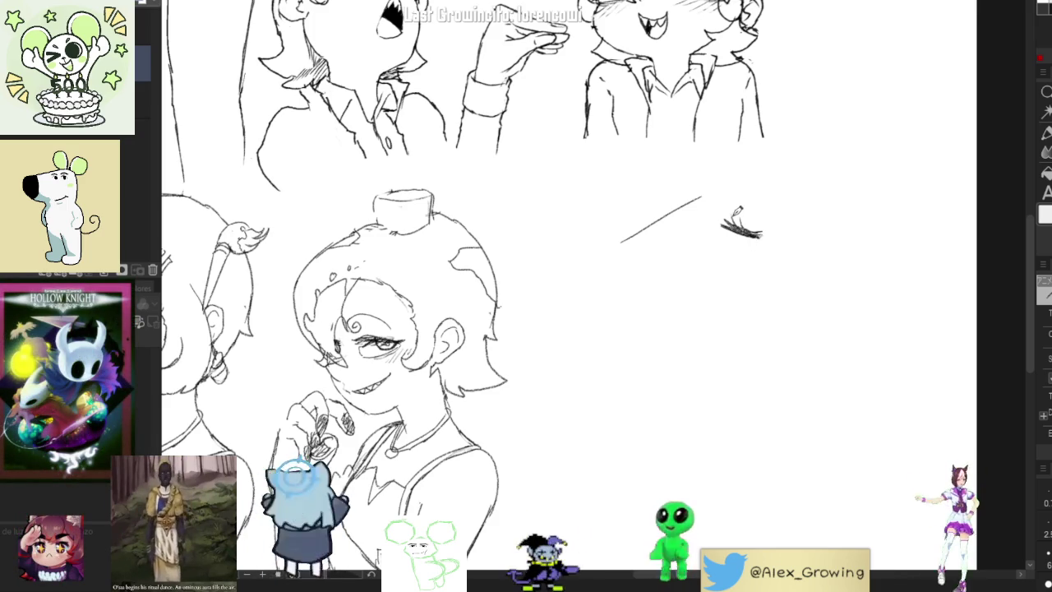
{"action": "left_click_drag", "start_coordinate": [740, 217], "coordinate": [760, 234]}
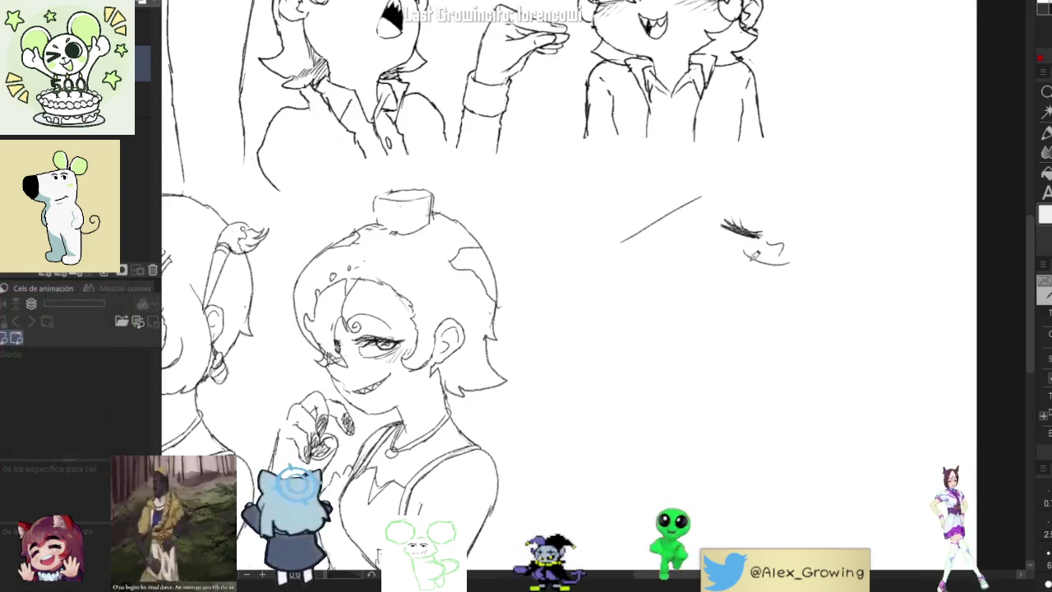
{"action": "key", "text": "ctrl+z"}
{"action": "left_click_drag", "start_coordinate": [738, 262], "coordinate": [777, 270]}
{"action": "left_click_drag", "start_coordinate": [791, 233], "coordinate": [805, 257]}
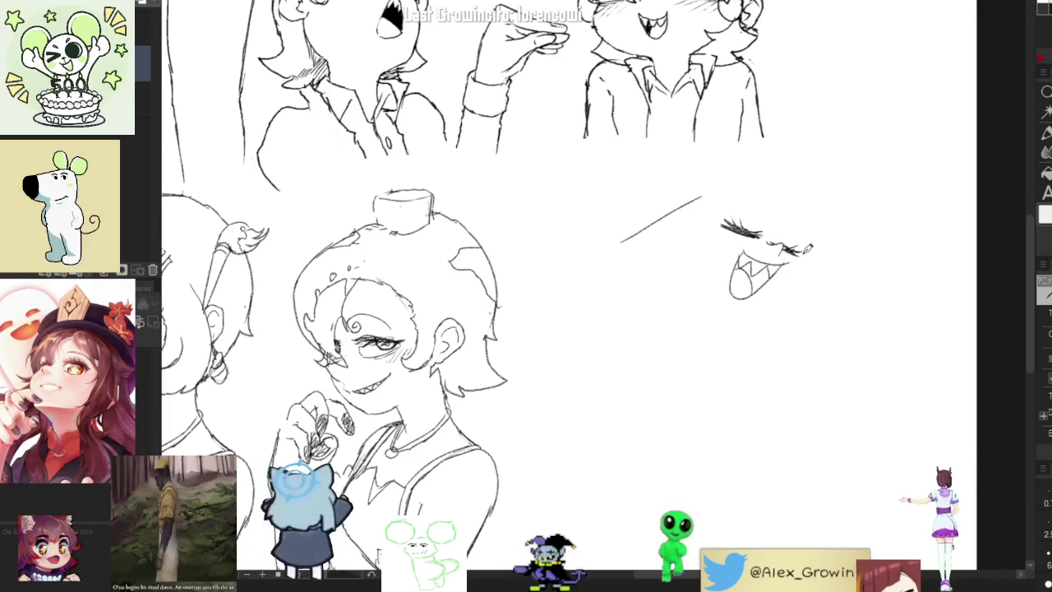
Draw and redraw the jaw line beneath the grin, extending its lower end
{"action": "left_click_drag", "start_coordinate": [799, 283], "coordinate": [751, 326]}
{"action": "key", "text": "ctrl+z"}
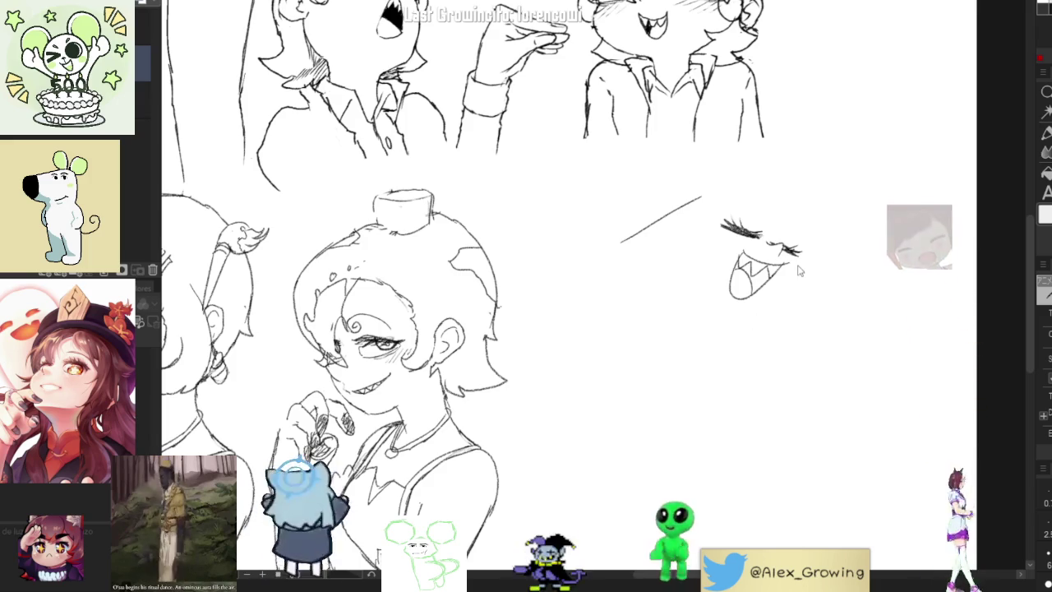
{"action": "left_click_drag", "start_coordinate": [802, 266], "coordinate": [744, 310]}
{"action": "key", "text": "ctrl+z"}
{"action": "left_click_drag", "start_coordinate": [803, 262], "coordinate": [736, 313]}
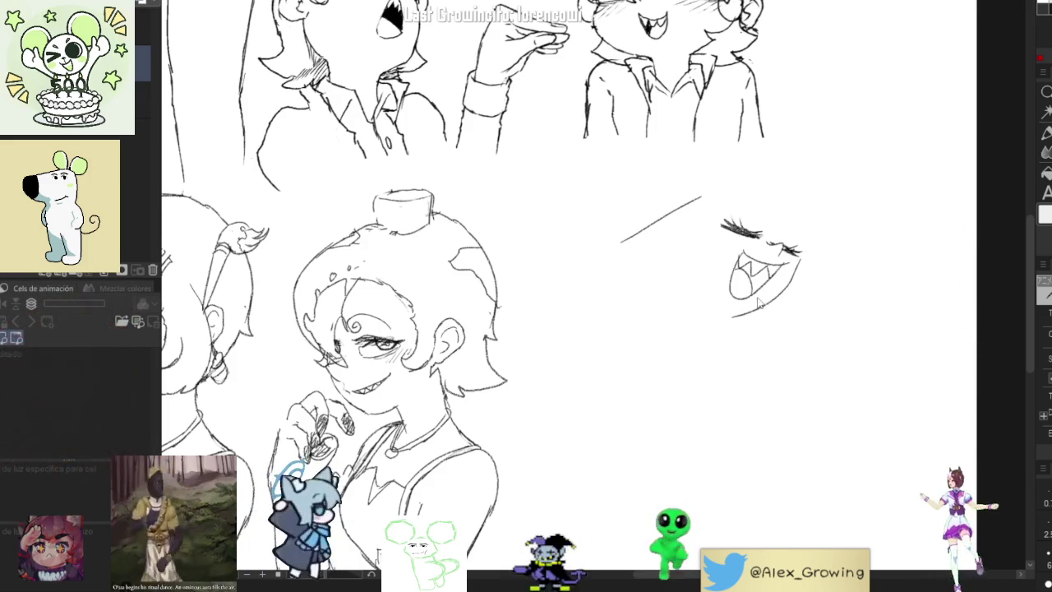
{"action": "left_click_drag", "start_coordinate": [815, 280], "coordinate": [804, 299]}
{"action": "left_click_drag", "start_coordinate": [728, 319], "coordinate": [699, 339]}
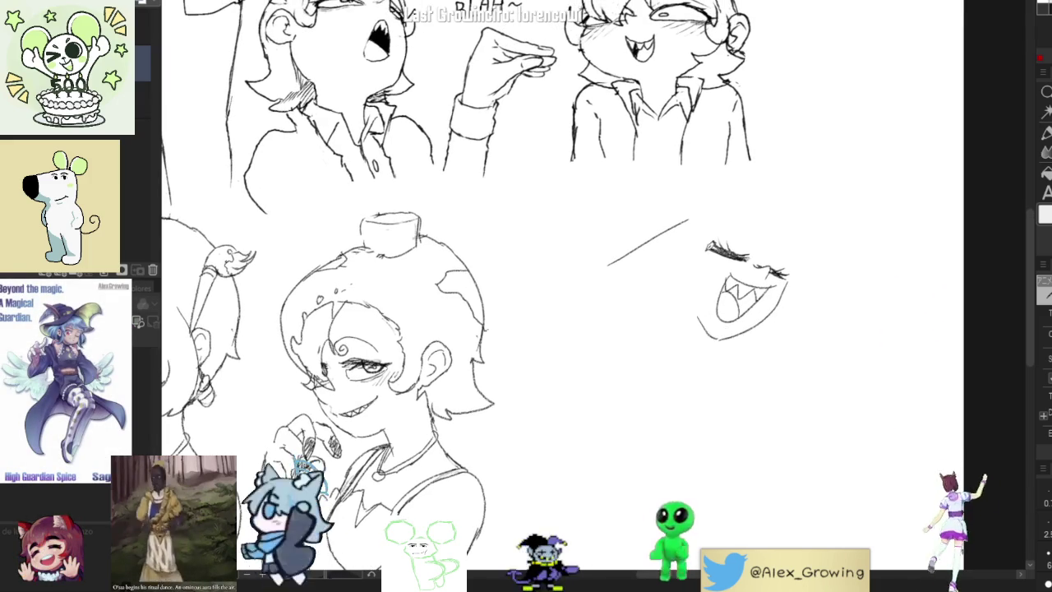
{"action": "left_click_drag", "start_coordinate": [785, 250], "coordinate": [784, 279]}
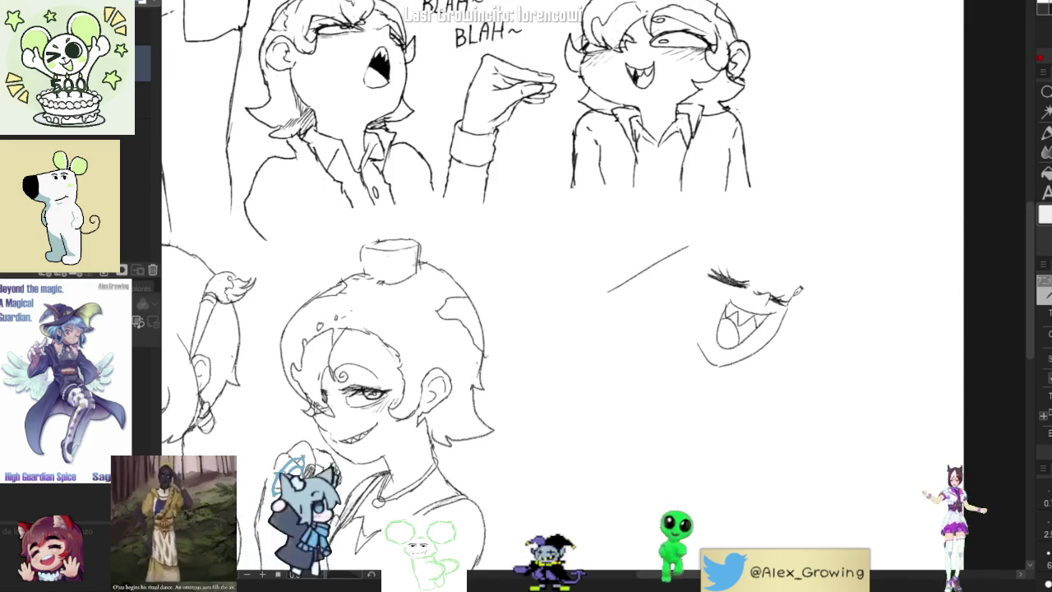
{"action": "left_click_drag", "start_coordinate": [789, 309], "coordinate": [803, 275]}
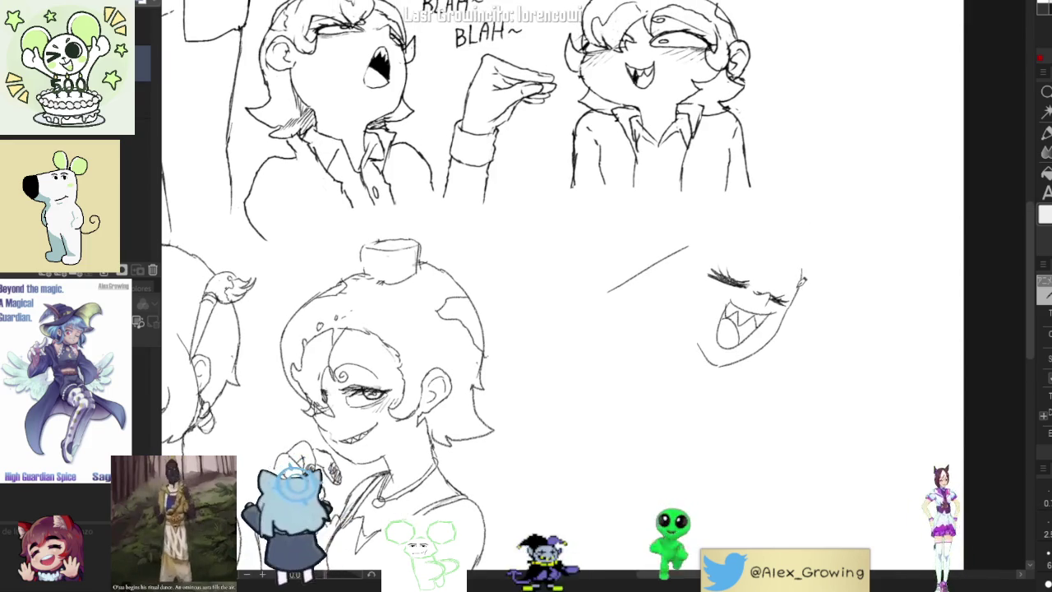
{"action": "mouse_move", "coordinate": [705, 357]}
{"action": "left_mouse_down"}
{"action": "mouse_move", "coordinate": [730, 323]}
{"action": "mouse_move", "coordinate": [718, 306]}
{"action": "left_mouse_up"}
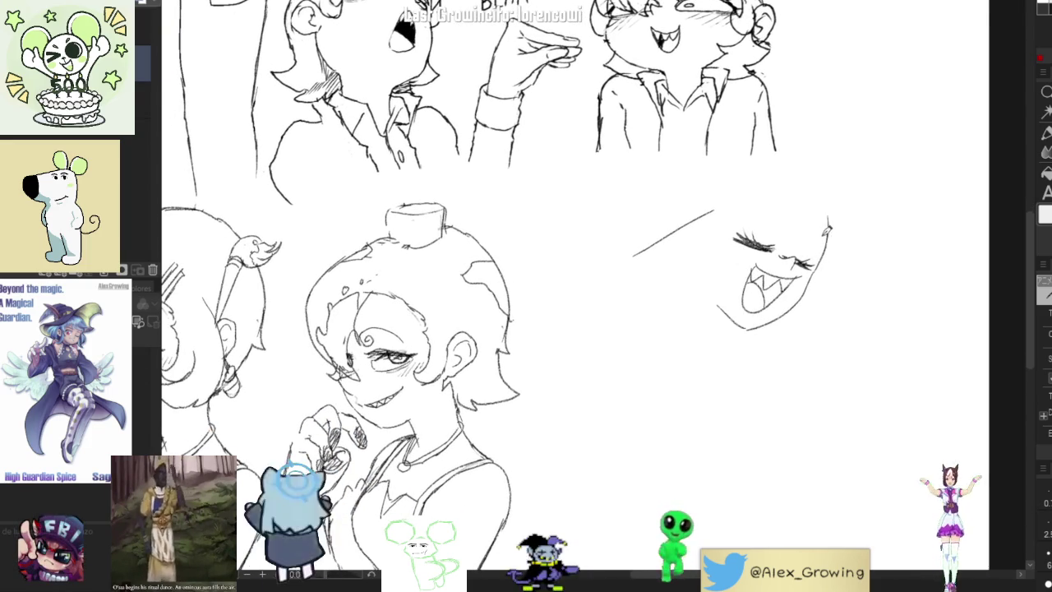
Outline the head's right and left sides and add hair strokes at the upper right
{"action": "key", "text": "ctrl+z"}
{"action": "left_click_drag", "start_coordinate": [797, 197], "coordinate": [787, 262]}
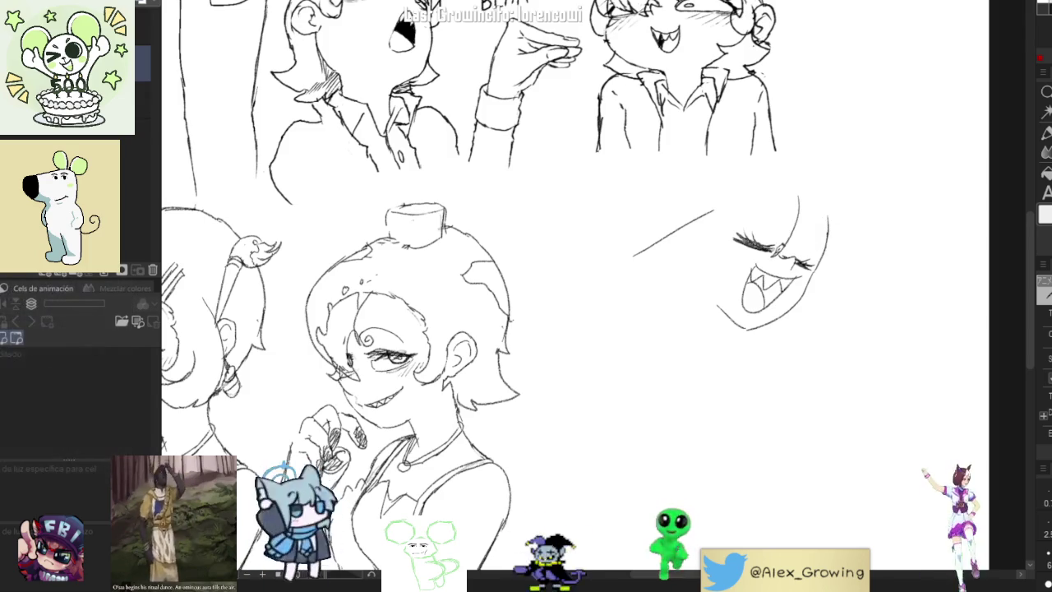
{"action": "left_click_drag", "start_coordinate": [736, 175], "coordinate": [734, 237]}
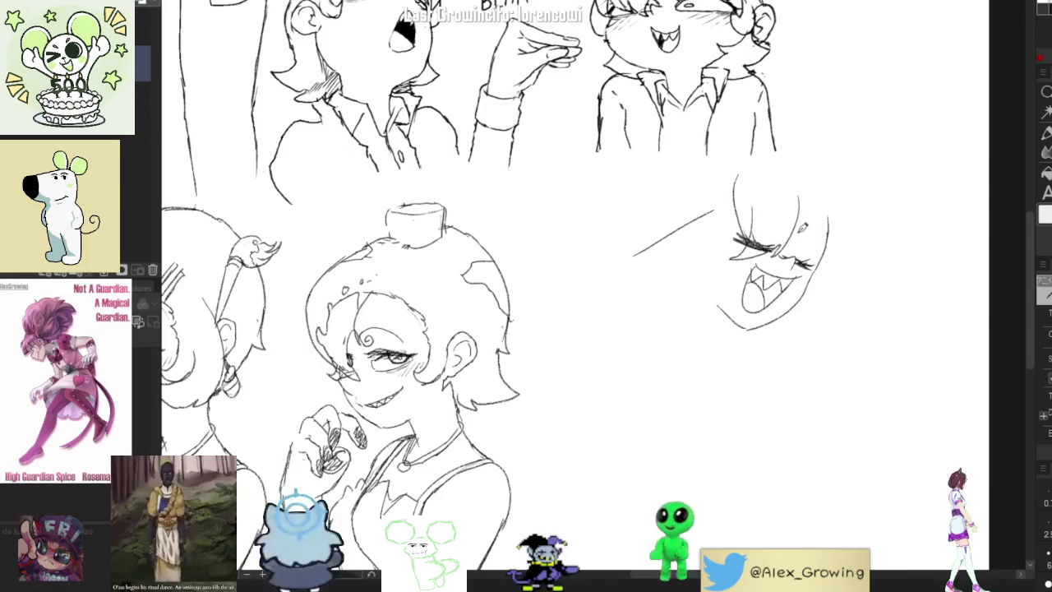
{"action": "left_click_drag", "start_coordinate": [802, 223], "coordinate": [809, 219]}
{"action": "left_click_drag", "start_coordinate": [795, 182], "coordinate": [804, 232]}
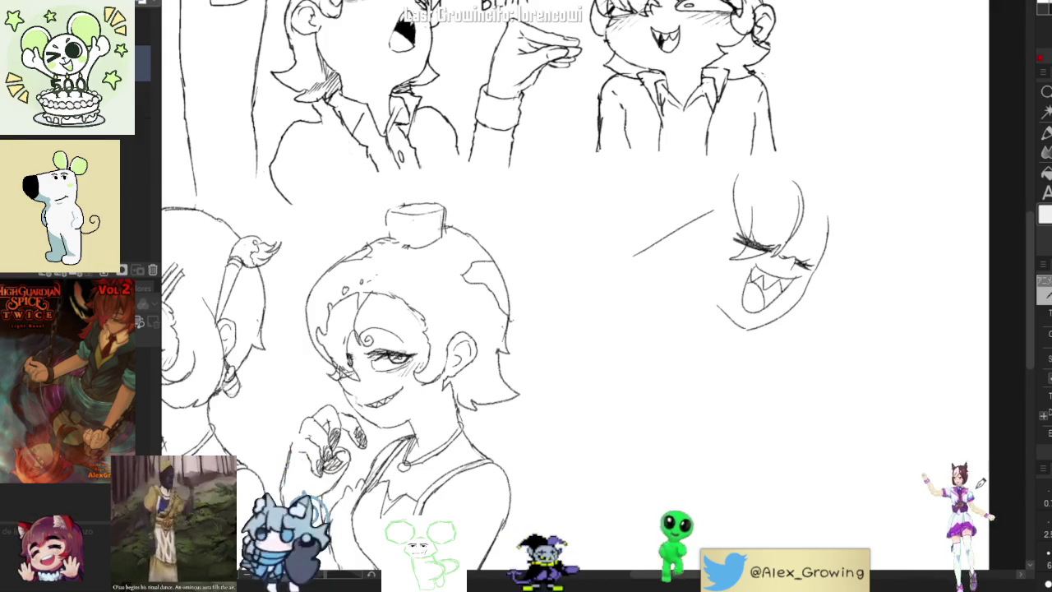
{"action": "scroll", "coordinate": [794, 211], "scroll_direction": "down", "scroll_amount": 2}
Zoom in on the grinning face and erase the left end of its jaw line
{"action": "scroll", "coordinate": [798, 164], "scroll_direction": "up", "scroll_amount": 1}
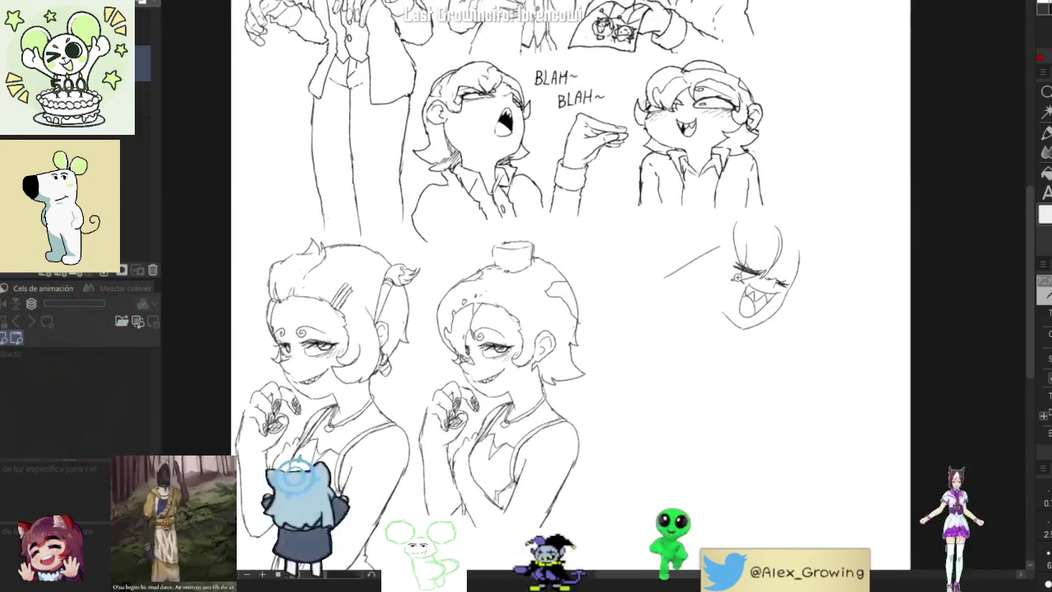
{"action": "scroll", "coordinate": [789, 232], "scroll_direction": "up", "scroll_amount": 1}
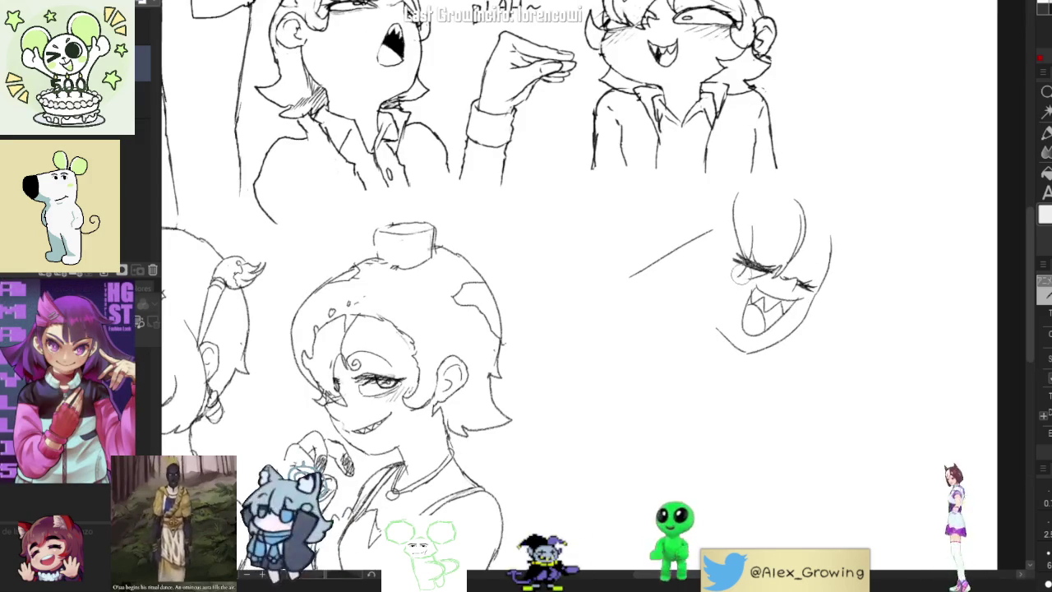
{"action": "scroll", "coordinate": [737, 277], "scroll_direction": "down", "scroll_amount": 2}
{"action": "scroll", "coordinate": [748, 280], "scroll_direction": "up", "scroll_amount": 1}
{"action": "scroll", "coordinate": [760, 283], "scroll_direction": "up", "scroll_amount": 1}
{"action": "scroll", "coordinate": [769, 287], "scroll_direction": "up", "scroll_amount": 1}
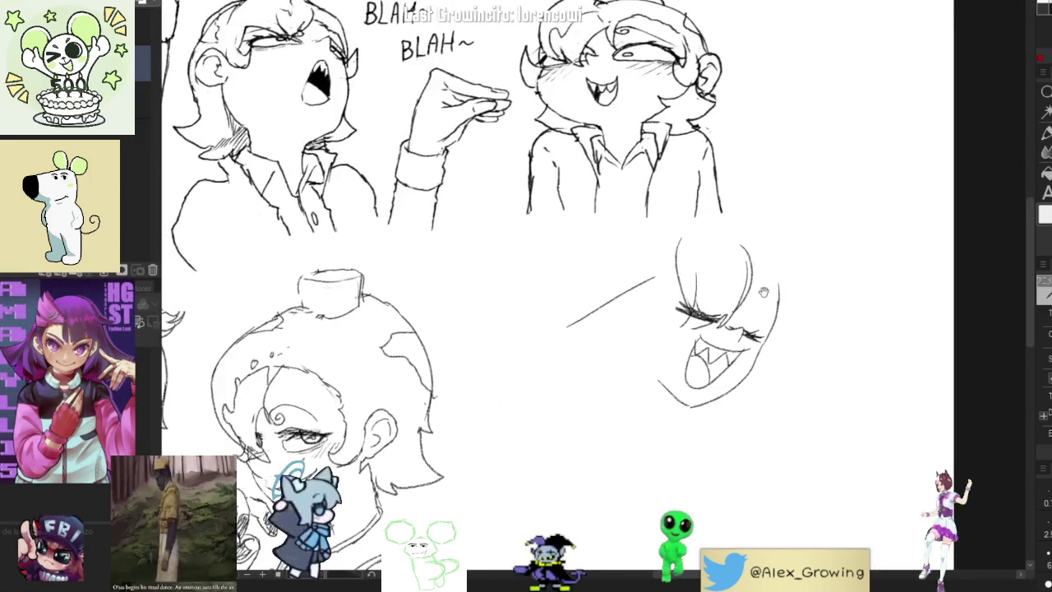
{"action": "scroll", "coordinate": [769, 287], "scroll_direction": "up", "scroll_amount": 2}
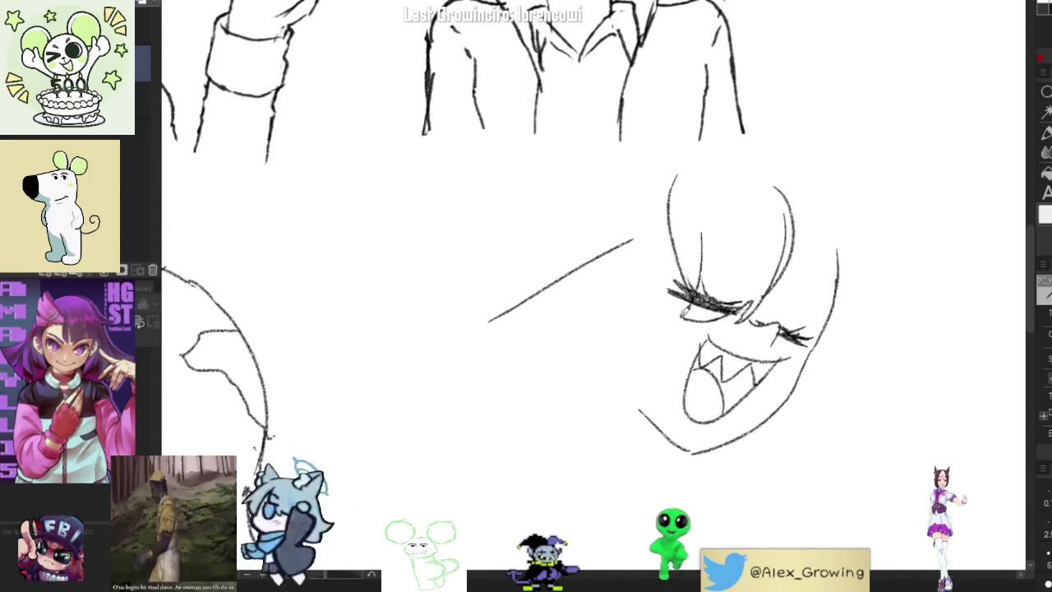
{"action": "scroll", "coordinate": [754, 276], "scroll_direction": "down", "scroll_amount": 1}
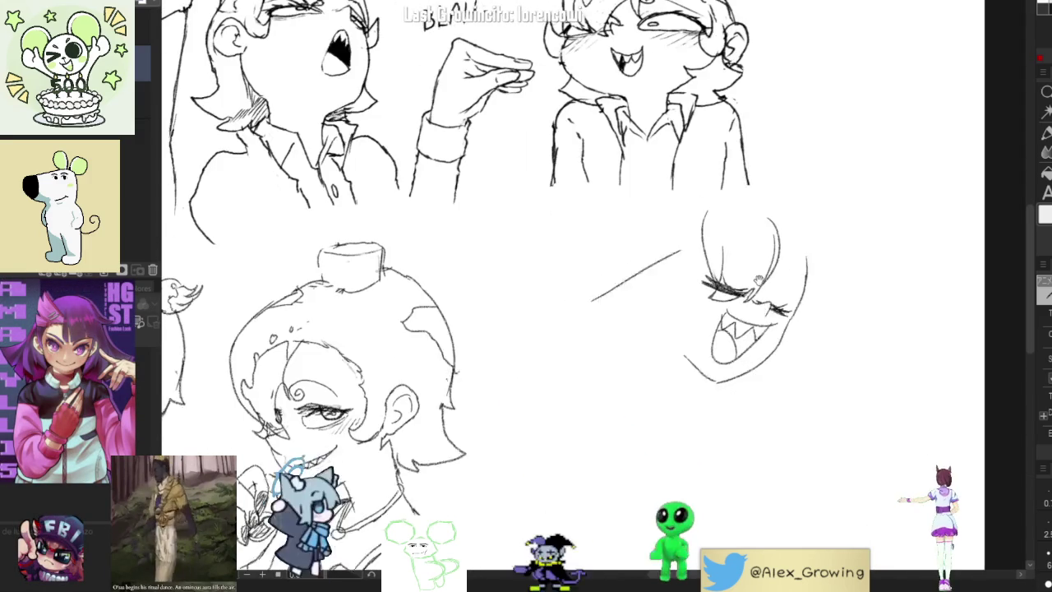
{"action": "scroll", "coordinate": [754, 272], "scroll_direction": "down", "scroll_amount": 1}
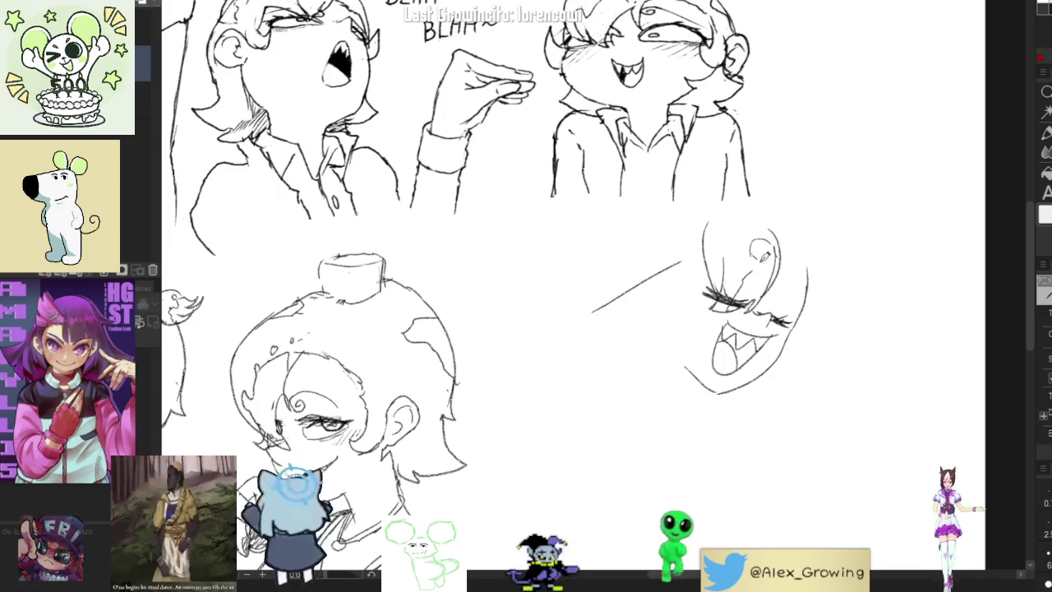
{"action": "scroll", "coordinate": [773, 247], "scroll_direction": "down", "scroll_amount": 2}
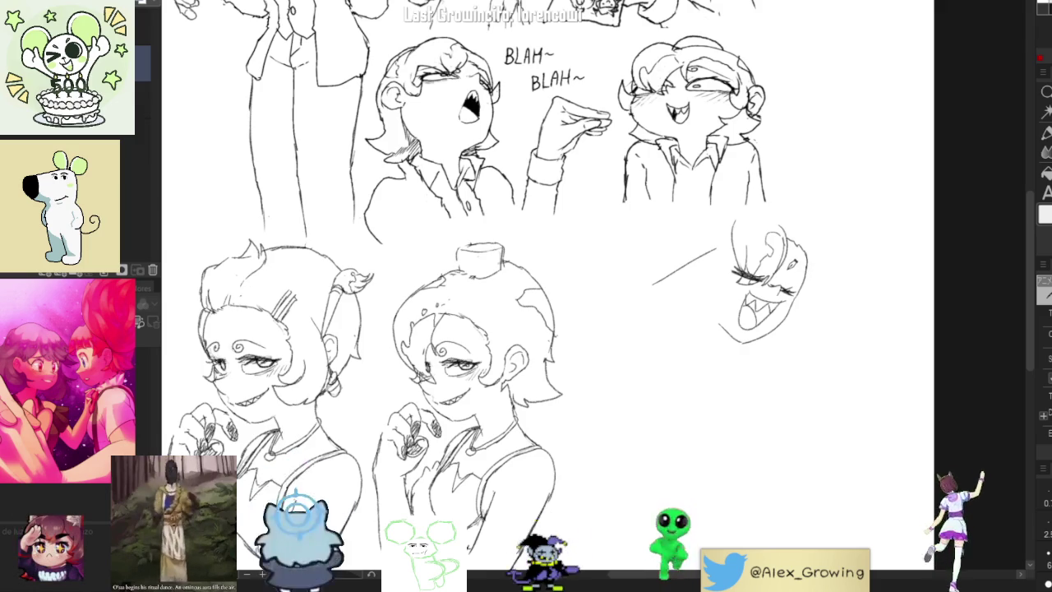
{"action": "scroll", "coordinate": [789, 274], "scroll_direction": "up", "scroll_amount": 3}
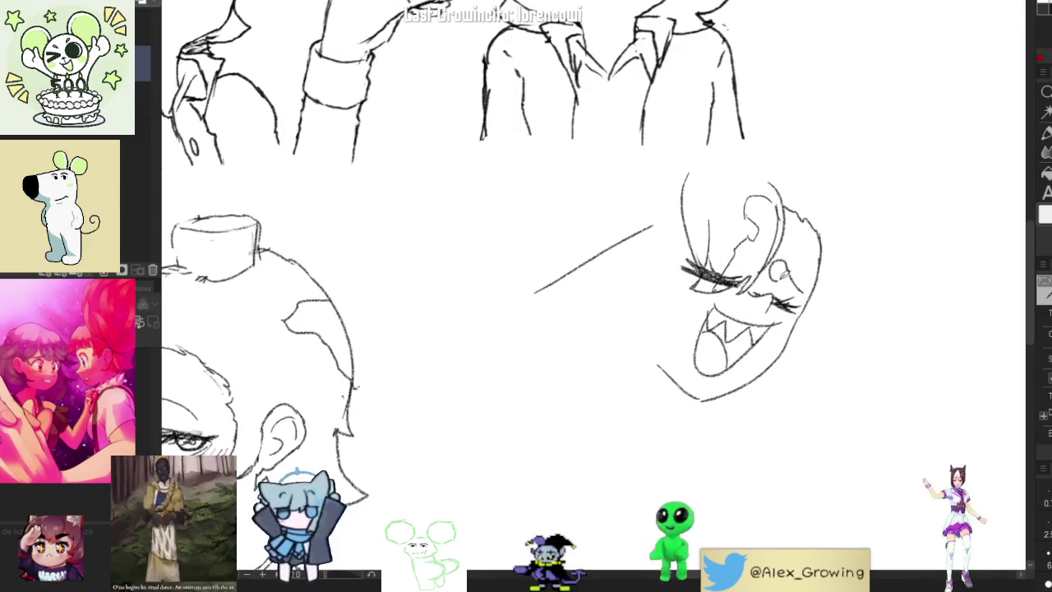
{"action": "scroll", "coordinate": [837, 250], "scroll_direction": "down", "scroll_amount": 2}
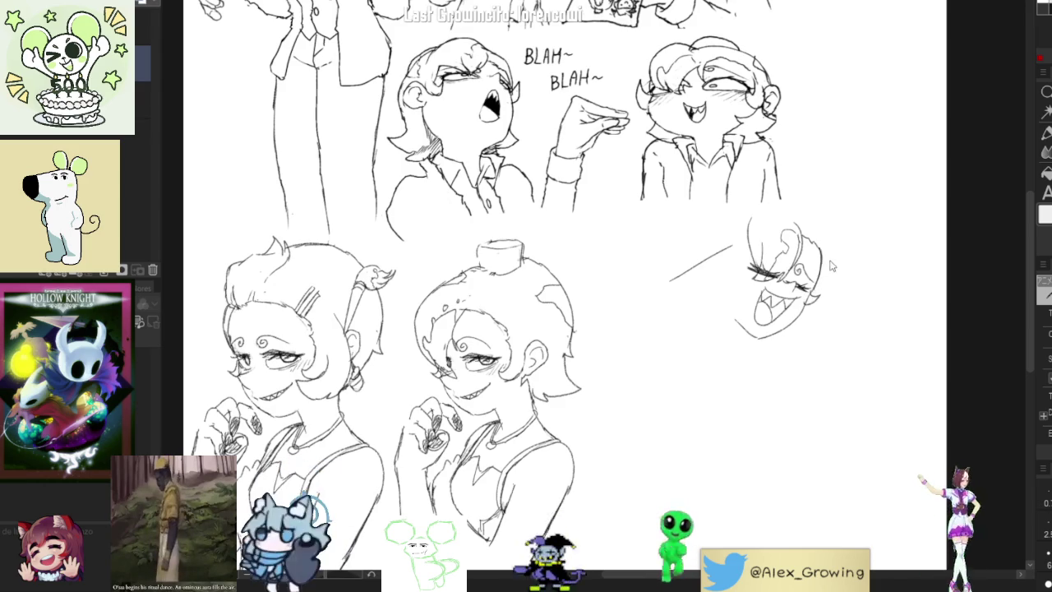
{"action": "scroll", "coordinate": [829, 277], "scroll_direction": "up", "scroll_amount": 1}
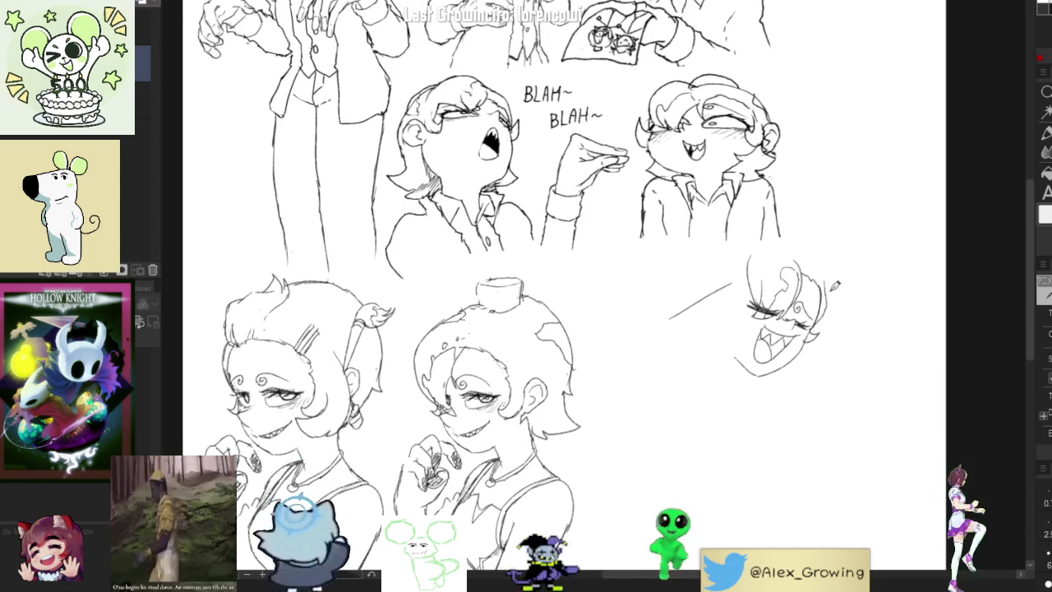
{"action": "scroll", "coordinate": [822, 311], "scroll_direction": "down", "scroll_amount": 2}
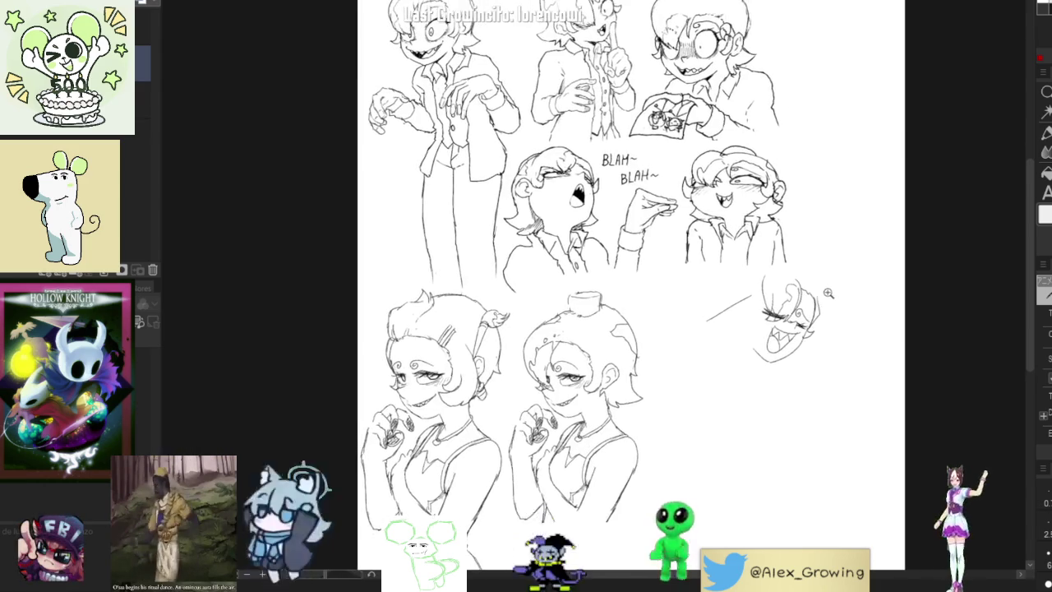
{"action": "scroll", "coordinate": [826, 299], "scroll_direction": "up", "scroll_amount": 2}
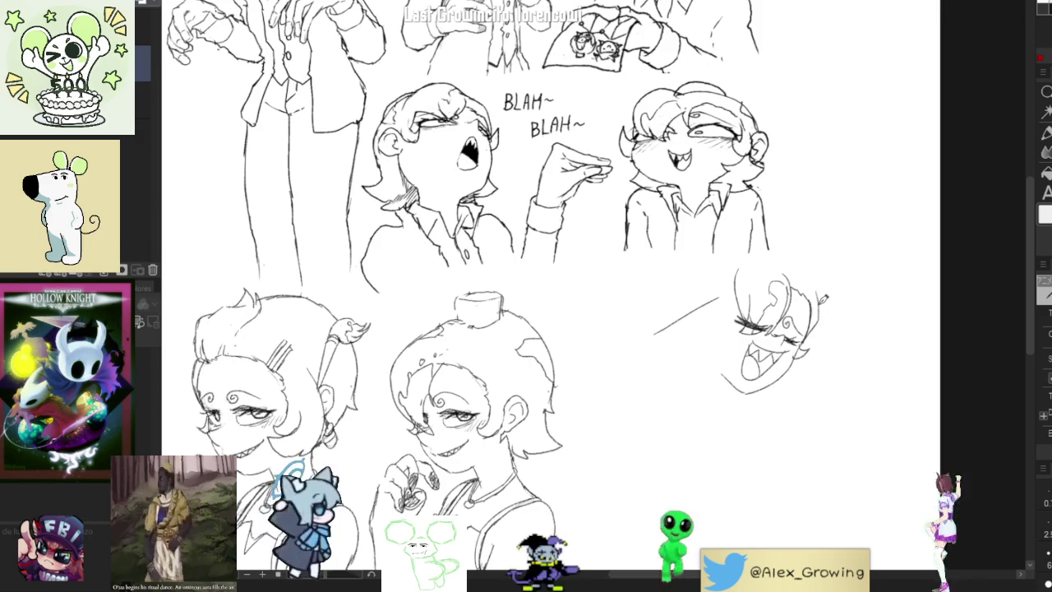
{"action": "scroll", "coordinate": [814, 284], "scroll_direction": "up", "scroll_amount": 1}
{"action": "scroll", "coordinate": [812, 281], "scroll_direction": "up", "scroll_amount": 1}
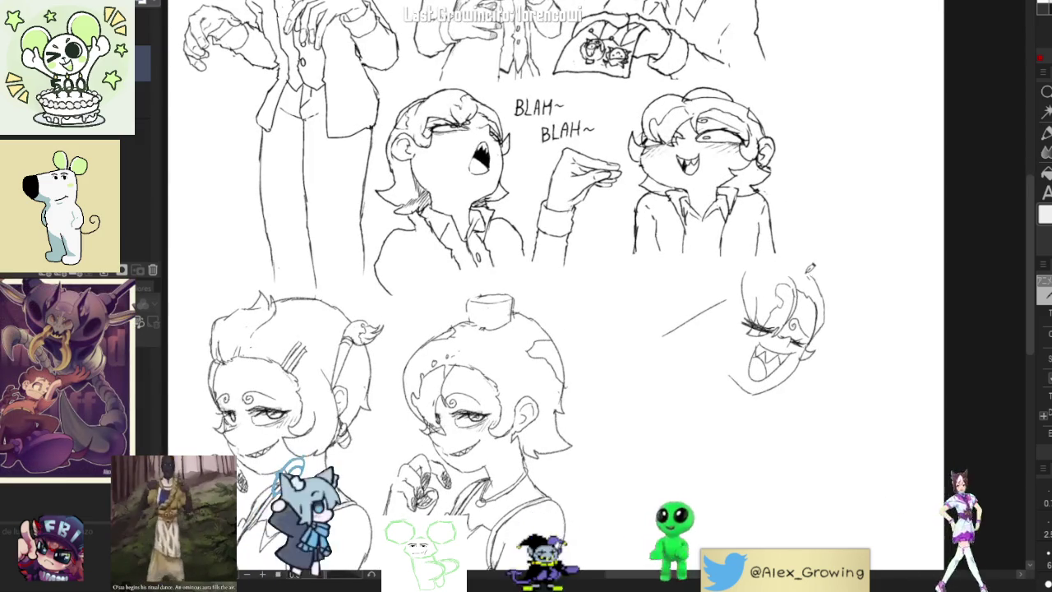
{"action": "scroll", "coordinate": [814, 271], "scroll_direction": "down", "scroll_amount": 2}
{"action": "scroll", "coordinate": [810, 273], "scroll_direction": "up", "scroll_amount": 3}
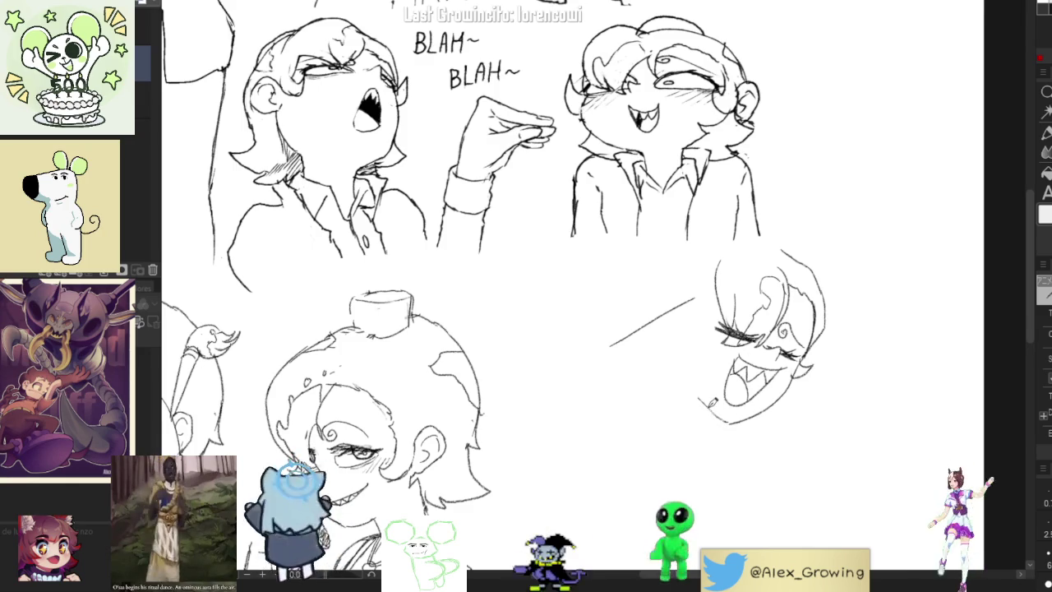
{"action": "left_click_drag", "start_coordinate": [698, 400], "coordinate": [731, 418]}
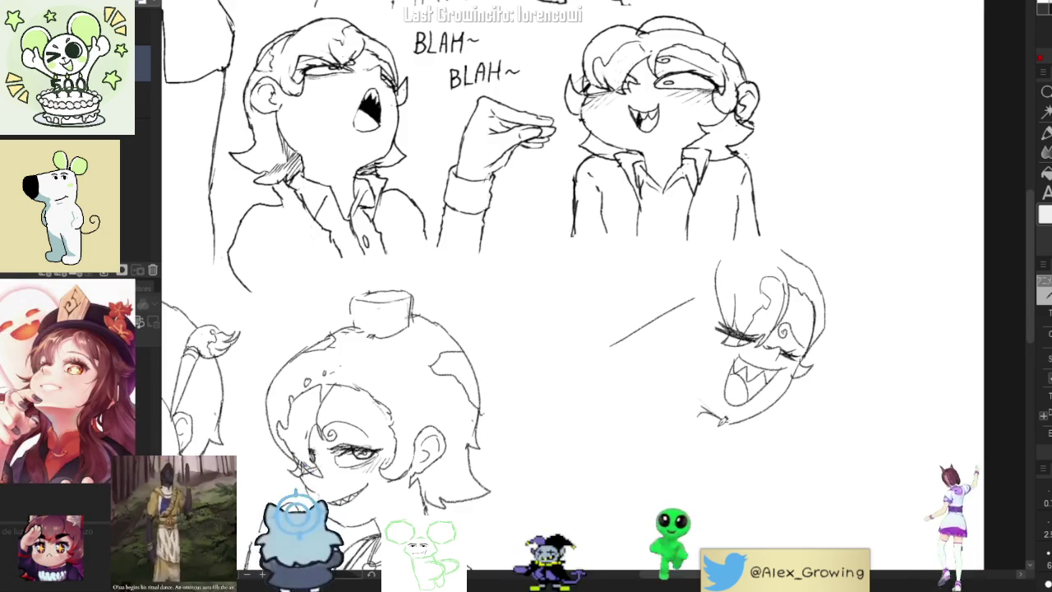
{"action": "scroll", "coordinate": [758, 393], "scroll_direction": "down", "scroll_amount": 3}
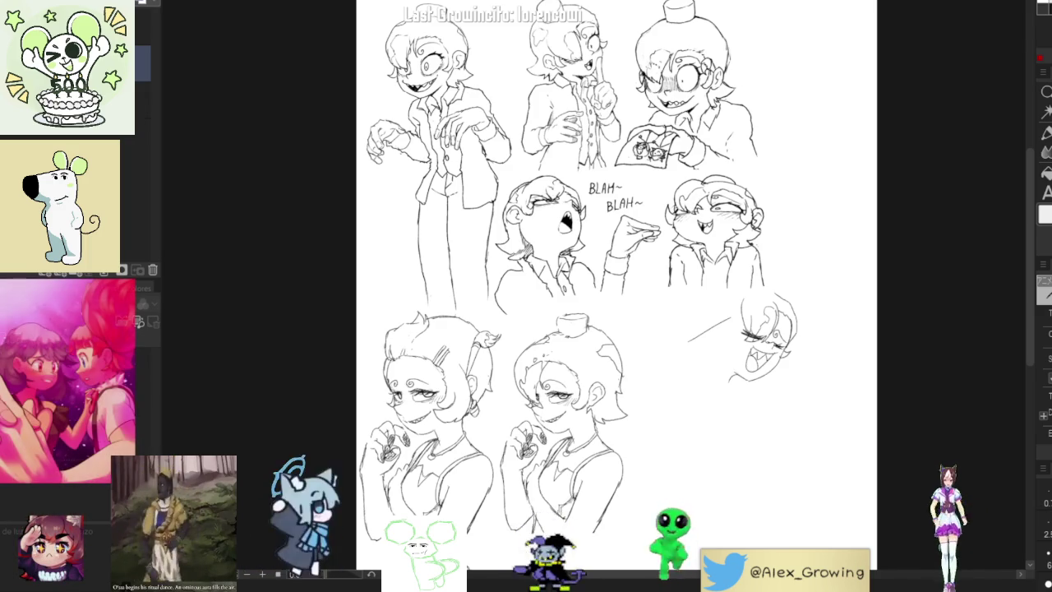
Erase the laughing face's left chin curve, a cheek mark and upper-left head strokes
{"action": "scroll", "coordinate": [763, 314], "scroll_direction": "up", "scroll_amount": 3}
{"action": "scroll", "coordinate": [763, 314], "scroll_direction": "up", "scroll_amount": 1}
{"action": "scroll", "coordinate": [748, 378], "scroll_direction": "up", "scroll_amount": 1}
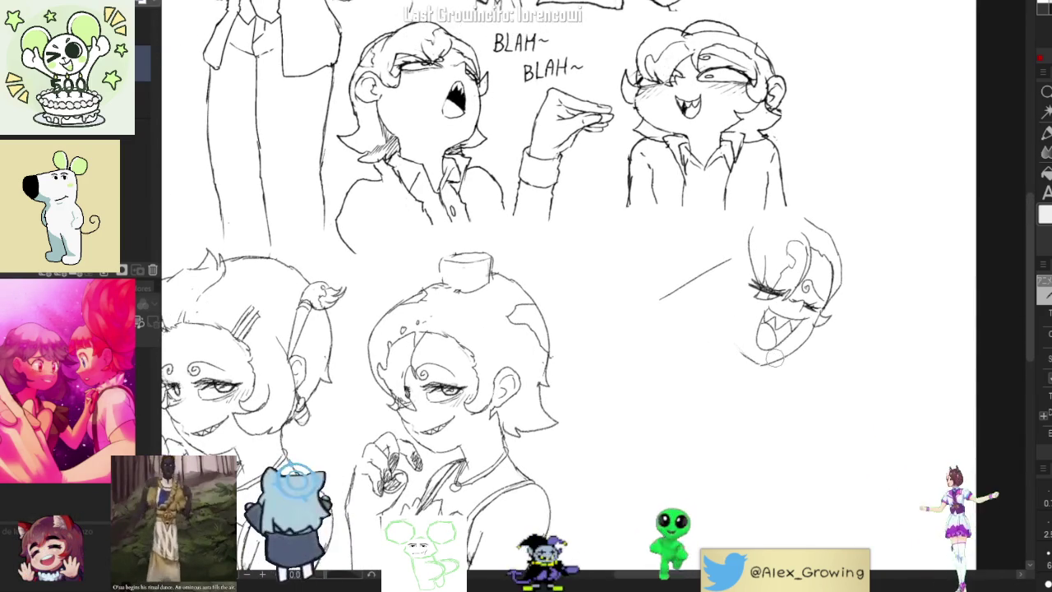
{"action": "mouse_move", "coordinate": [722, 306]}
{"action": "left_mouse_down"}
{"action": "mouse_move", "coordinate": [742, 358]}
{"action": "mouse_move", "coordinate": [758, 362]}
{"action": "left_mouse_up"}
{"action": "left_click_drag", "start_coordinate": [717, 329], "coordinate": [739, 353]}
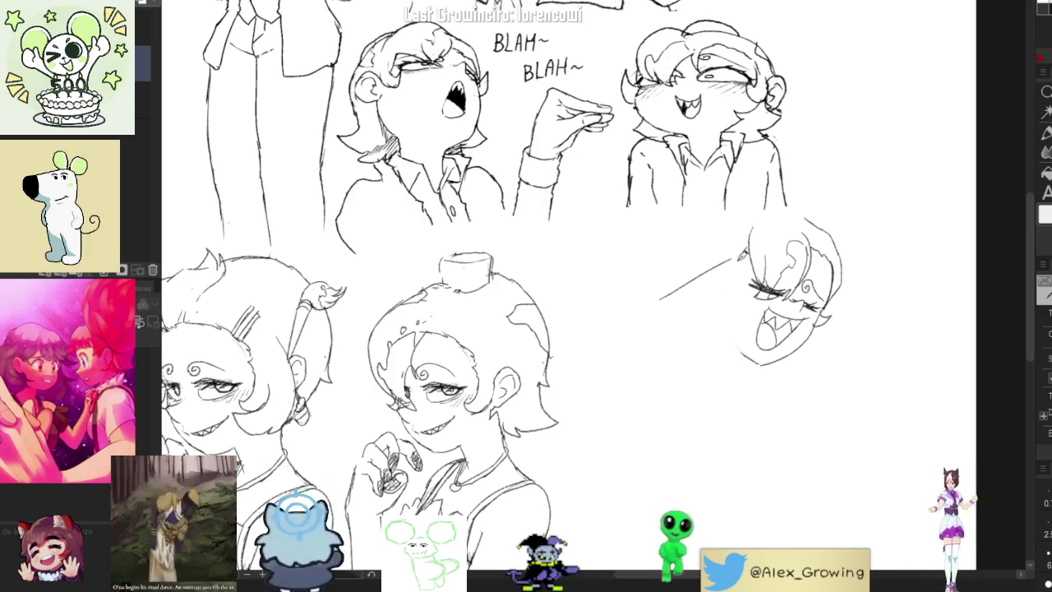
{"action": "mouse_move", "coordinate": [747, 243]}
{"action": "left_mouse_down"}
{"action": "mouse_move", "coordinate": [764, 258]}
{"action": "mouse_move", "coordinate": [766, 246]}
{"action": "left_mouse_up"}
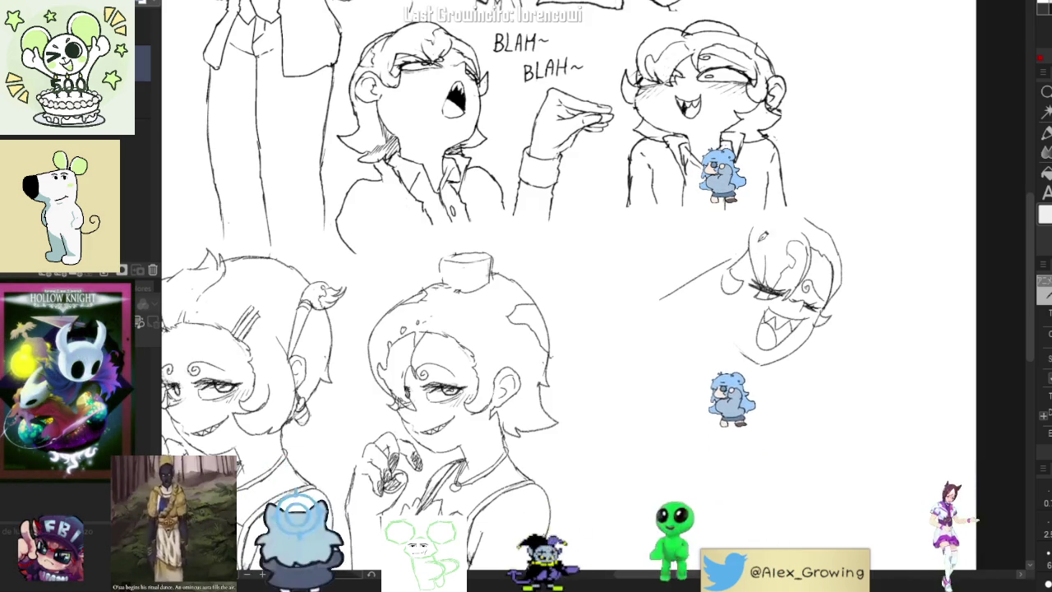
Redraw the chin under the laughing face and add a long line running down-left
{"action": "key", "text": "ctrl+z"}
{"action": "left_click_drag", "start_coordinate": [750, 366], "coordinate": [738, 341]}
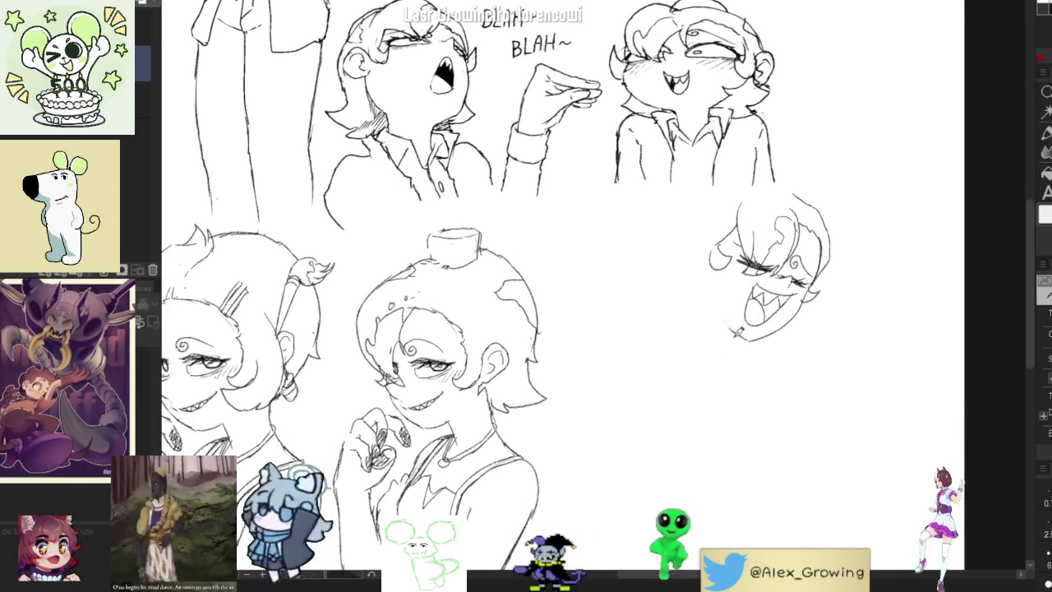
{"action": "left_click_drag", "start_coordinate": [746, 326], "coordinate": [717, 344]}
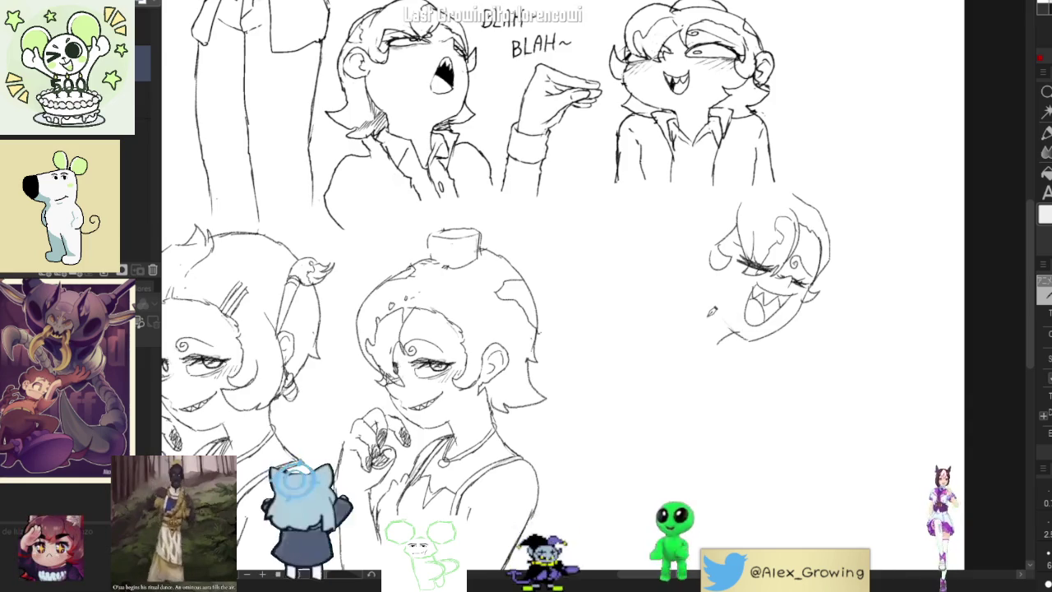
{"action": "key", "text": "ctrl+z"}
{"action": "left_click_drag", "start_coordinate": [705, 299], "coordinate": [688, 326]}
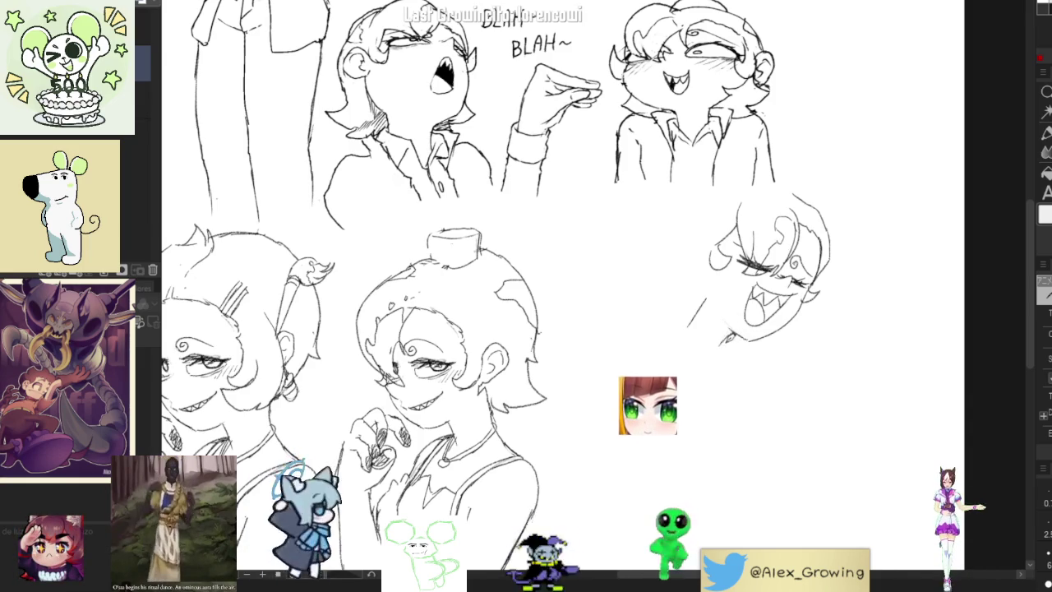
{"action": "left_click_drag", "start_coordinate": [698, 329], "coordinate": [673, 366]}
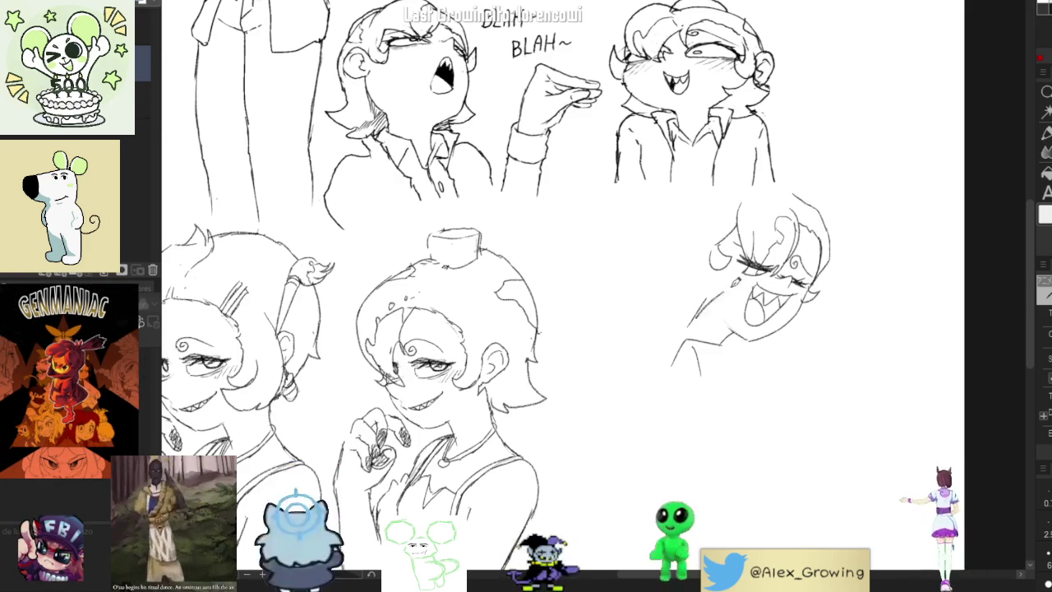
Sketch an arm line running down-left from the stub below the laughing face
{"action": "left_click_drag", "start_coordinate": [704, 309], "coordinate": [736, 305]}
{"action": "left_click_drag", "start_coordinate": [649, 354], "coordinate": [716, 310]}
{"action": "key", "text": "ctrl+z"}
{"action": "mouse_move", "coordinate": [728, 382]}
{"action": "left_mouse_down"}
{"action": "mouse_move", "coordinate": [773, 426]}
{"action": "mouse_move", "coordinate": [691, 386]}
{"action": "mouse_move", "coordinate": [744, 388]}
{"action": "mouse_move", "coordinate": [666, 387]}
{"action": "mouse_move", "coordinate": [638, 399]}
{"action": "left_mouse_up"}
{"action": "key", "text": "ctrl+z"}
{"action": "key", "text": "ctrl+z"}
{"action": "key", "text": "ctrl+z"}
{"action": "left_click_drag", "start_coordinate": [689, 370], "coordinate": [641, 393]}
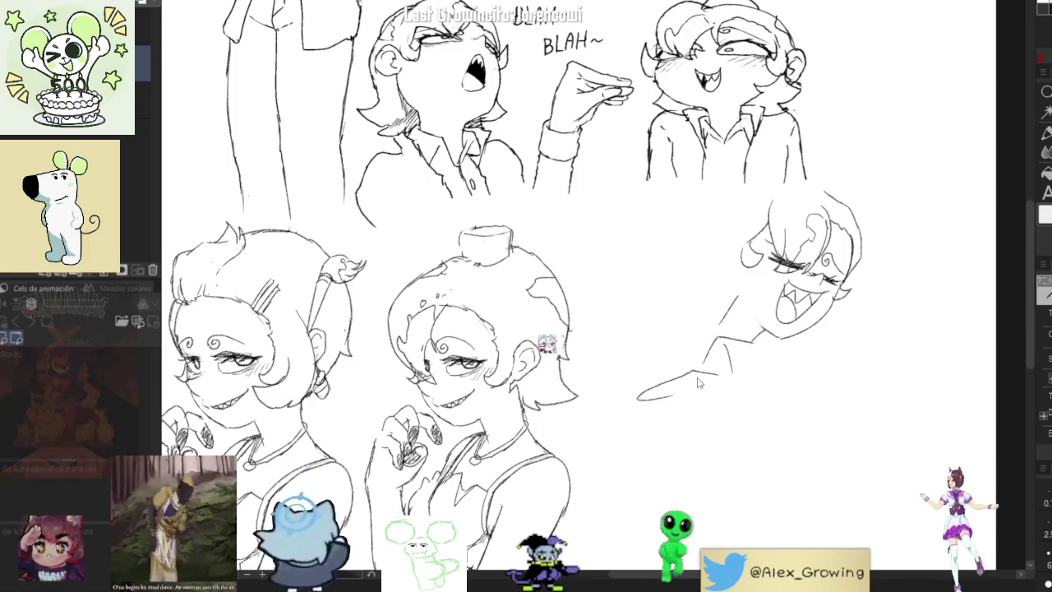
{"action": "key", "text": "ctrl+z"}
{"action": "left_click_drag", "start_coordinate": [699, 368], "coordinate": [635, 386]}
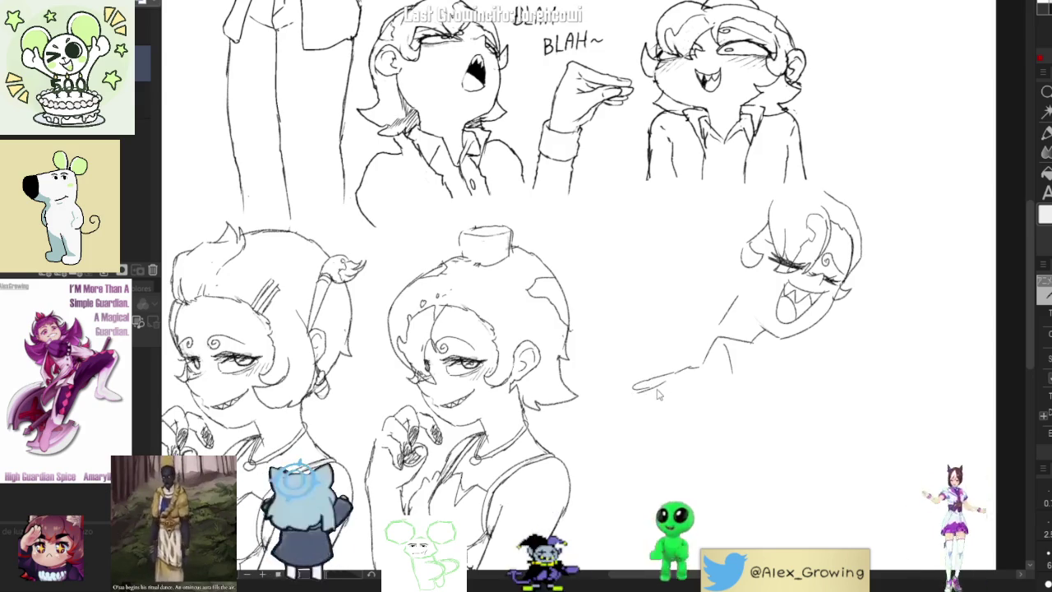
Sketch the open hand's fingers, outline and sleeve line, then lasso the laughing head
{"action": "left_click_drag", "start_coordinate": [628, 402], "coordinate": [670, 389]}
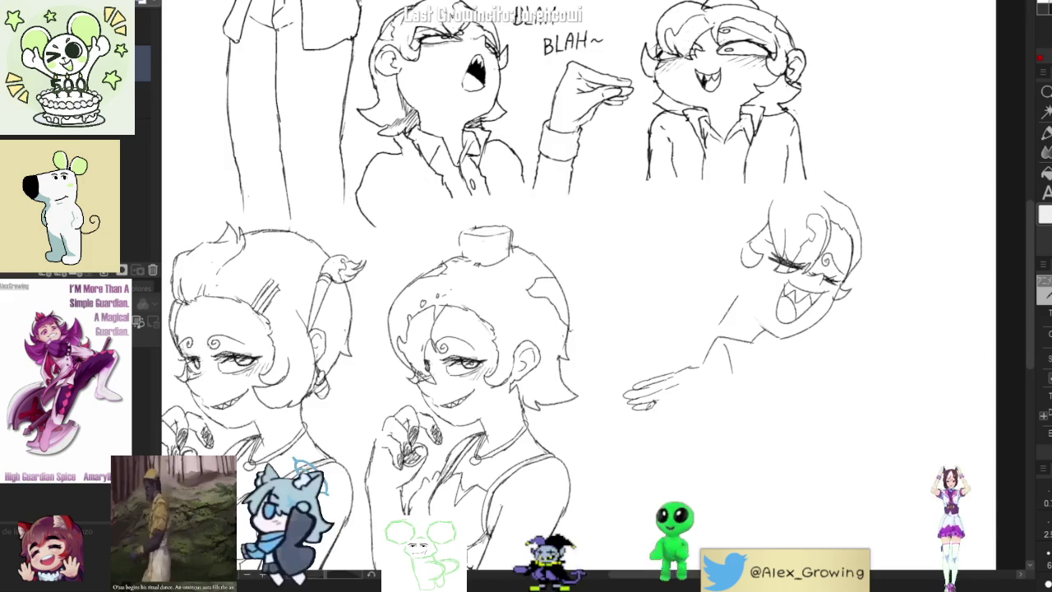
{"action": "left_click_drag", "start_coordinate": [682, 406], "coordinate": [715, 408]}
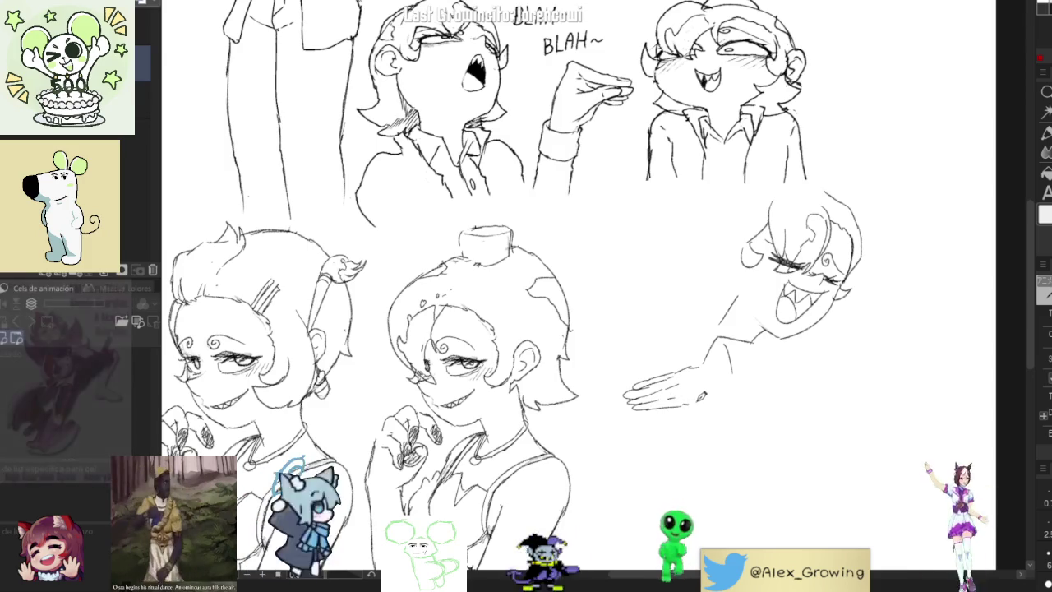
{"action": "mouse_move", "coordinate": [689, 363]}
{"action": "left_mouse_down"}
{"action": "mouse_move", "coordinate": [743, 378]}
{"action": "mouse_move", "coordinate": [739, 419]}
{"action": "left_mouse_up"}
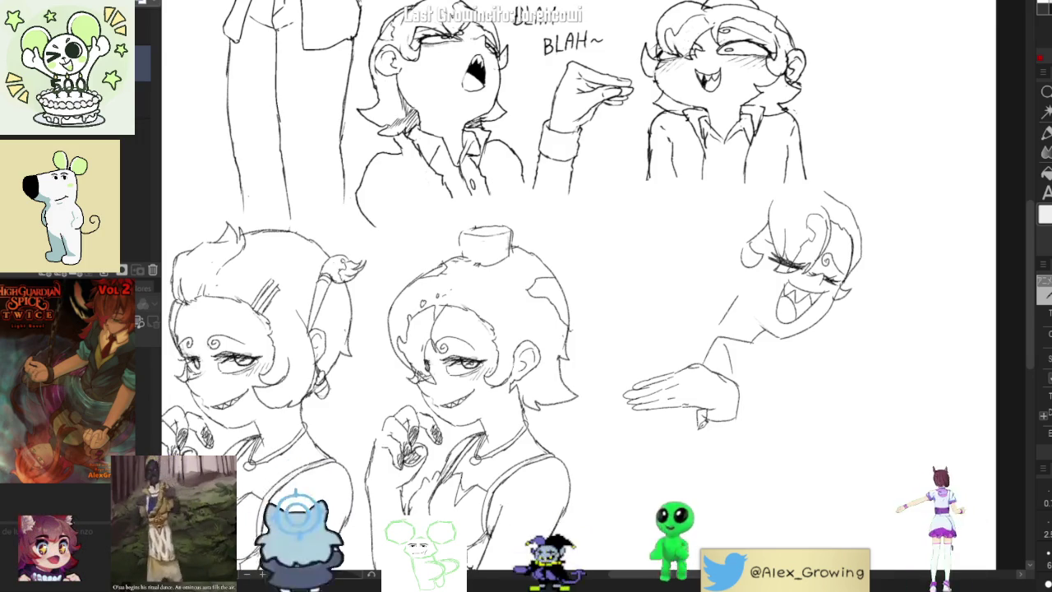
{"action": "left_click_drag", "start_coordinate": [696, 419], "coordinate": [737, 423]}
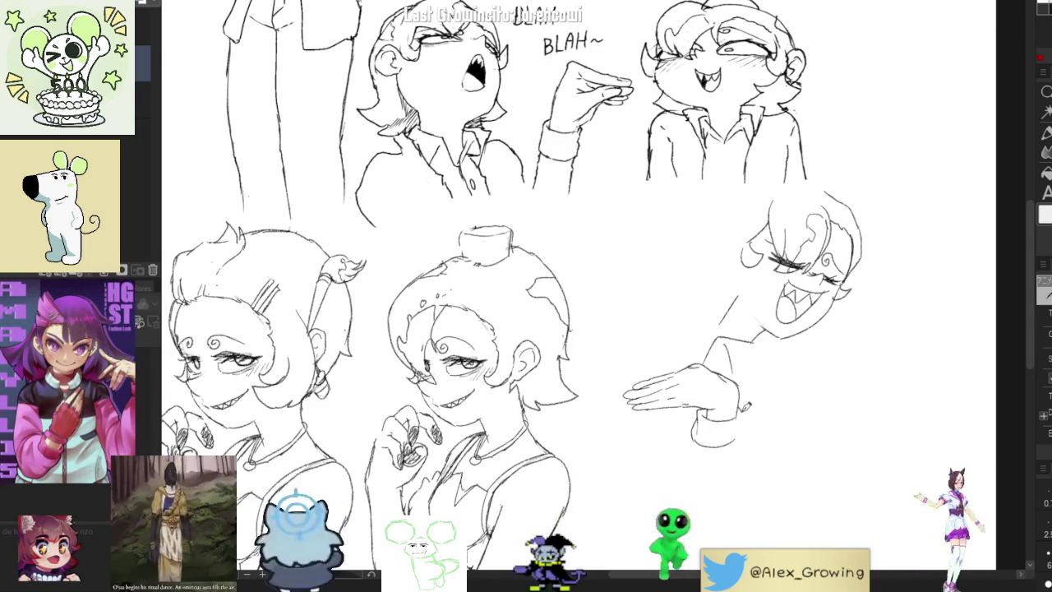
{"action": "left_click_drag", "start_coordinate": [713, 445], "coordinate": [685, 465]}
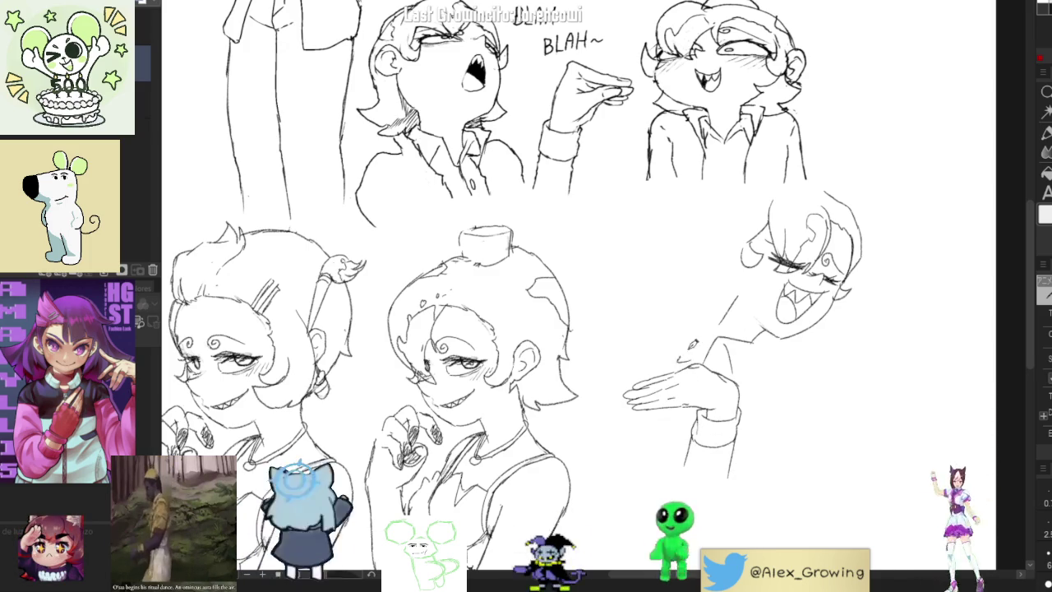
{"action": "mouse_move", "coordinate": [707, 324]}
{"action": "left_mouse_down"}
{"action": "mouse_move", "coordinate": [696, 352]}
{"action": "mouse_move", "coordinate": [702, 323]}
{"action": "left_mouse_up"}
{"action": "left_click_drag", "start_coordinate": [697, 321], "coordinate": [678, 343]}
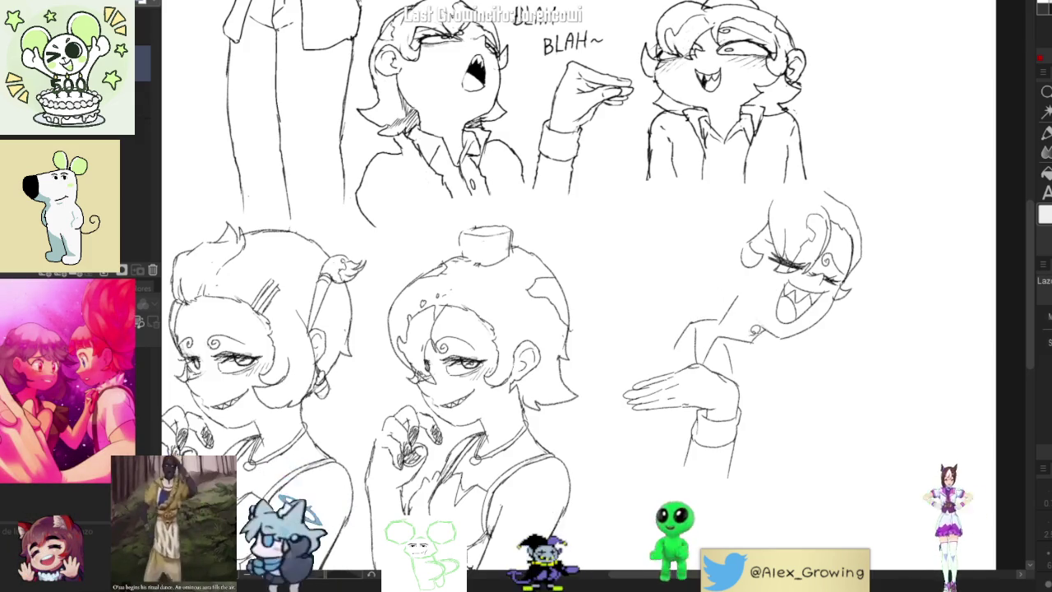
{"action": "mouse_move", "coordinate": [744, 328]}
{"action": "left_mouse_down"}
{"action": "mouse_move", "coordinate": [713, 325]}
{"action": "mouse_move", "coordinate": [809, 179]}
{"action": "mouse_move", "coordinate": [727, 243]}
{"action": "left_mouse_up"}
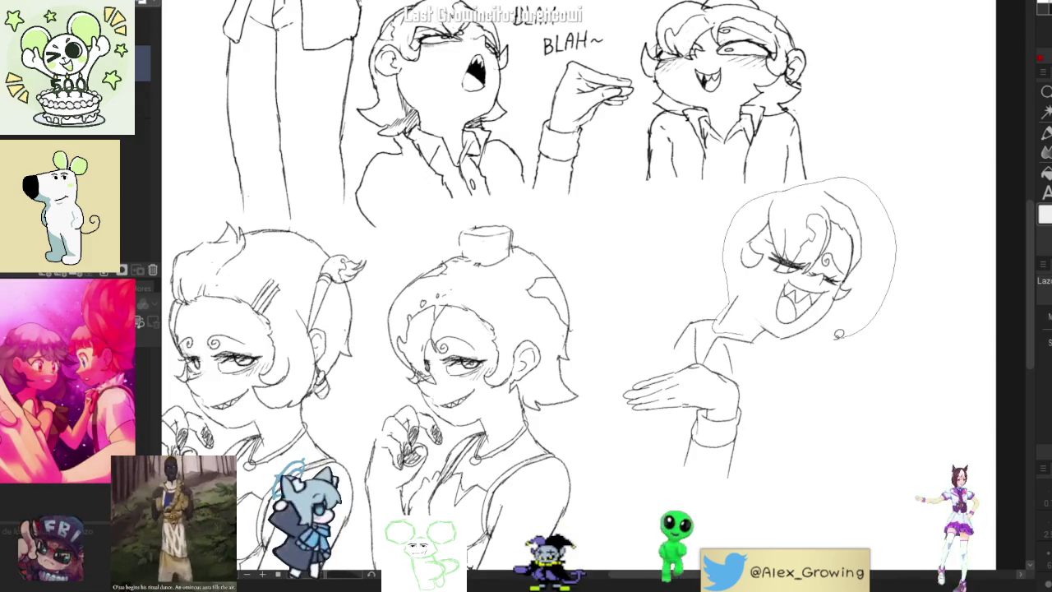
Rotate the lassoed head more upright, confirm and deselect it, then add a hair stroke
{"action": "left_click", "coordinate": [842, 370]}
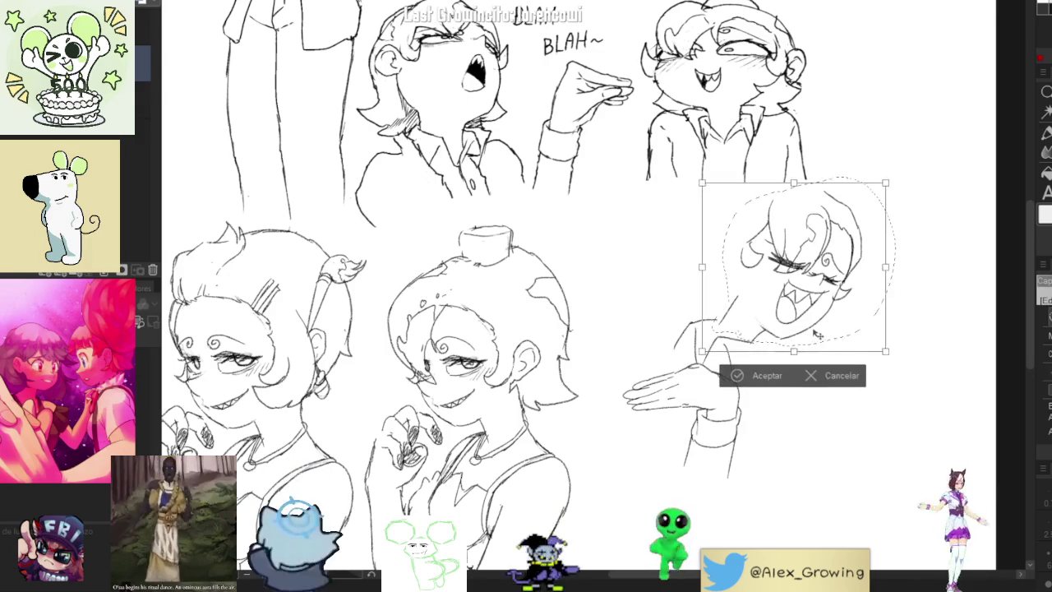
{"action": "left_click_drag", "start_coordinate": [826, 333], "coordinate": [810, 342]}
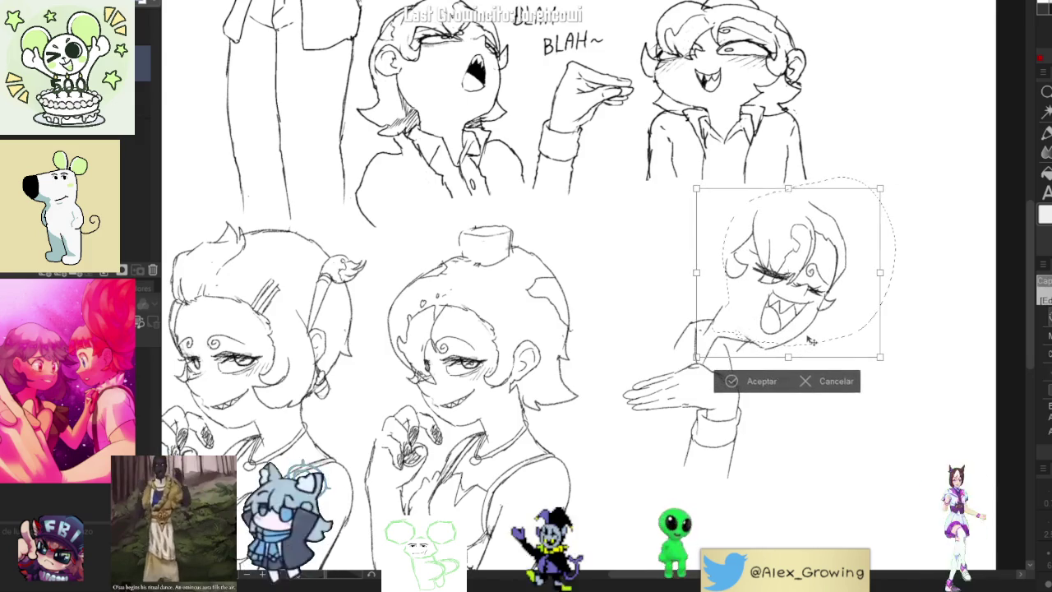
{"action": "left_click", "coordinate": [760, 383]}
{"action": "left_click", "coordinate": [651, 381]}
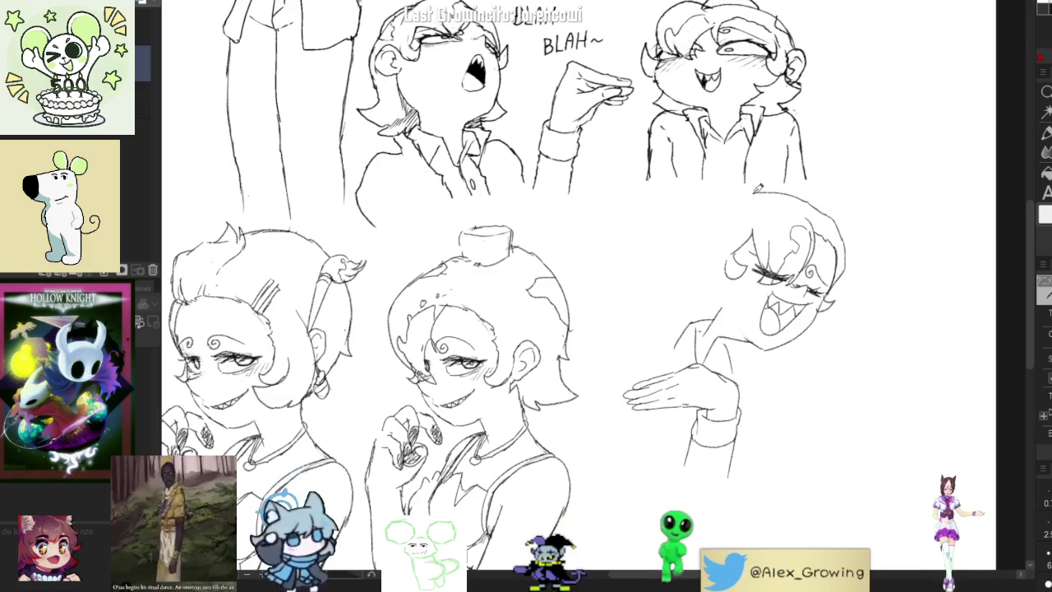
{"action": "mouse_move", "coordinate": [706, 205]}
{"action": "left_mouse_down"}
{"action": "mouse_move", "coordinate": [691, 243]}
{"action": "mouse_move", "coordinate": [663, 262]}
{"action": "mouse_move", "coordinate": [697, 293]}
{"action": "left_mouse_up"}
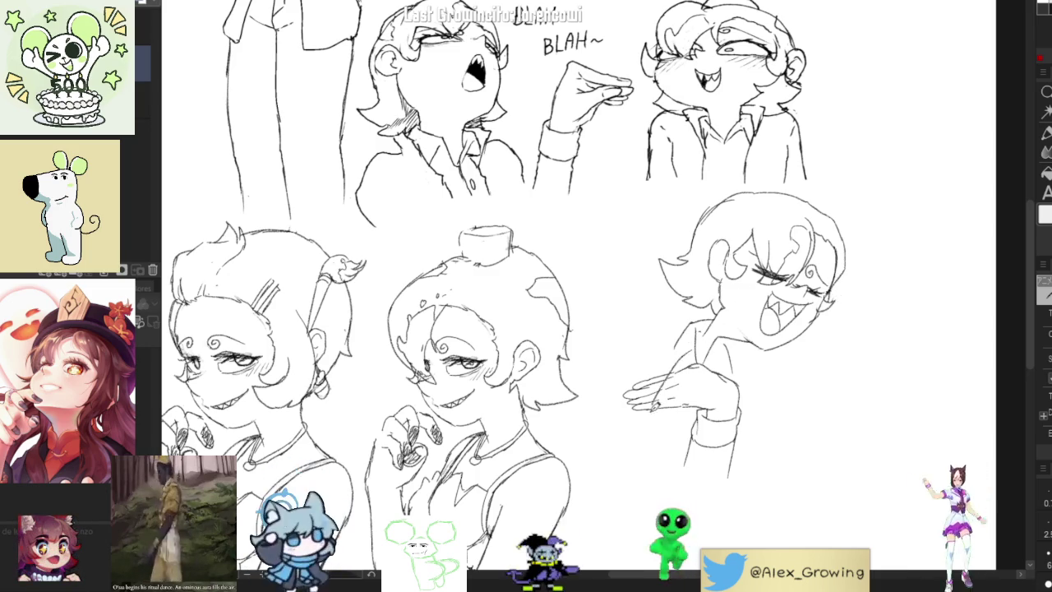
Nudge the page slightly to reposition the laughing figure in view
{"action": "mouse_move", "coordinate": [745, 383]}
{"action": "left_mouse_down"}
{"action": "mouse_move", "coordinate": [763, 383]}
{"action": "mouse_move", "coordinate": [773, 348]}
{"action": "left_mouse_up"}
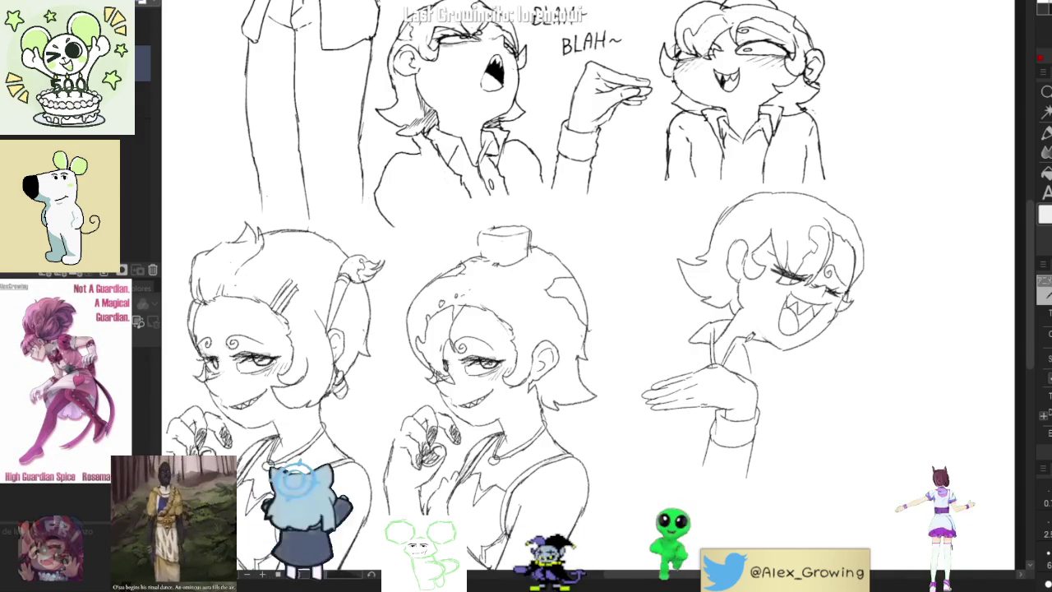
Zoom in on the lower sketches and draw a collar line on the laughing figure
{"action": "key", "text": "ctrl+minus"}
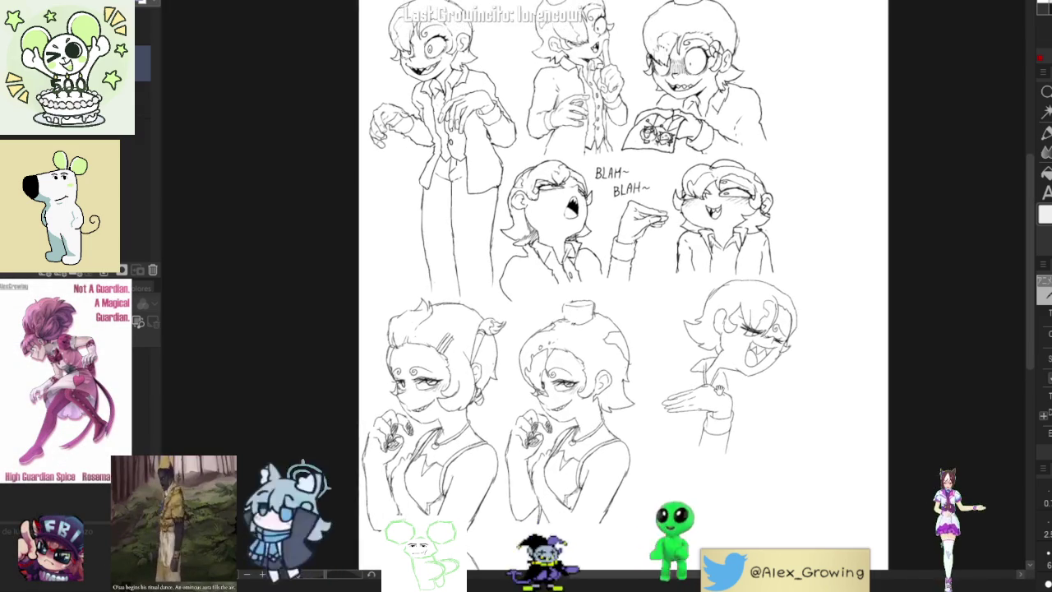
{"action": "left_click_drag", "start_coordinate": [624, 296], "coordinate": [589, 309]}
{"action": "key", "text": "ctrl+plus"}
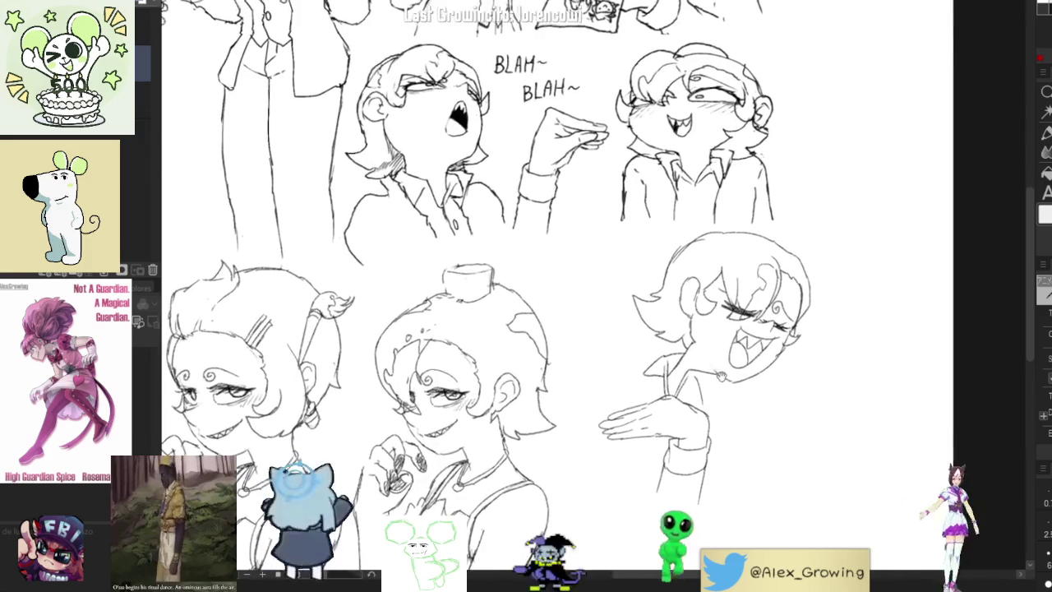
{"action": "key", "text": "ctrl+plus"}
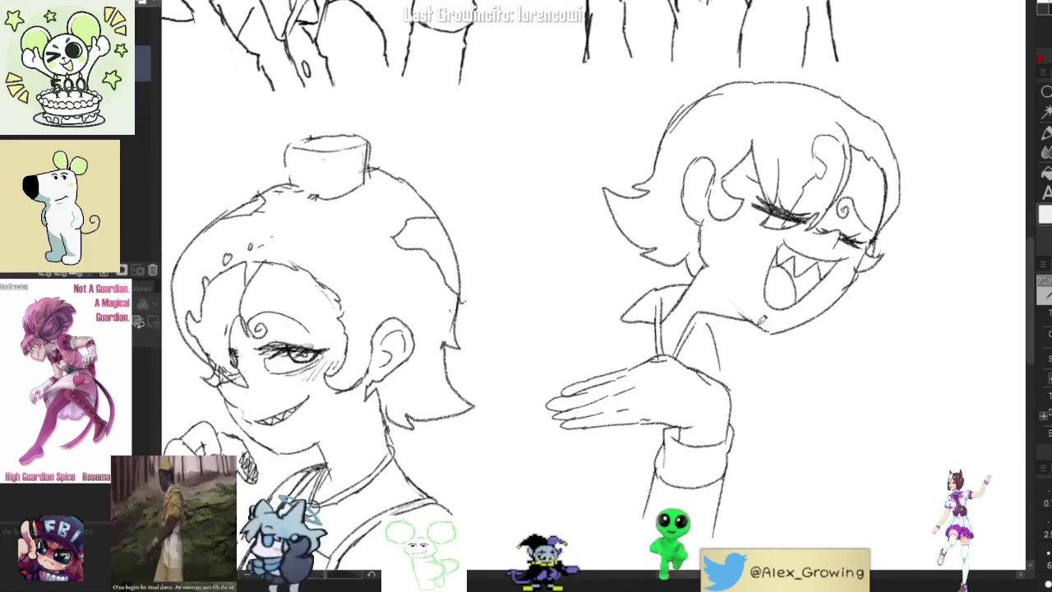
{"action": "left_click_drag", "start_coordinate": [727, 380], "coordinate": [787, 353]}
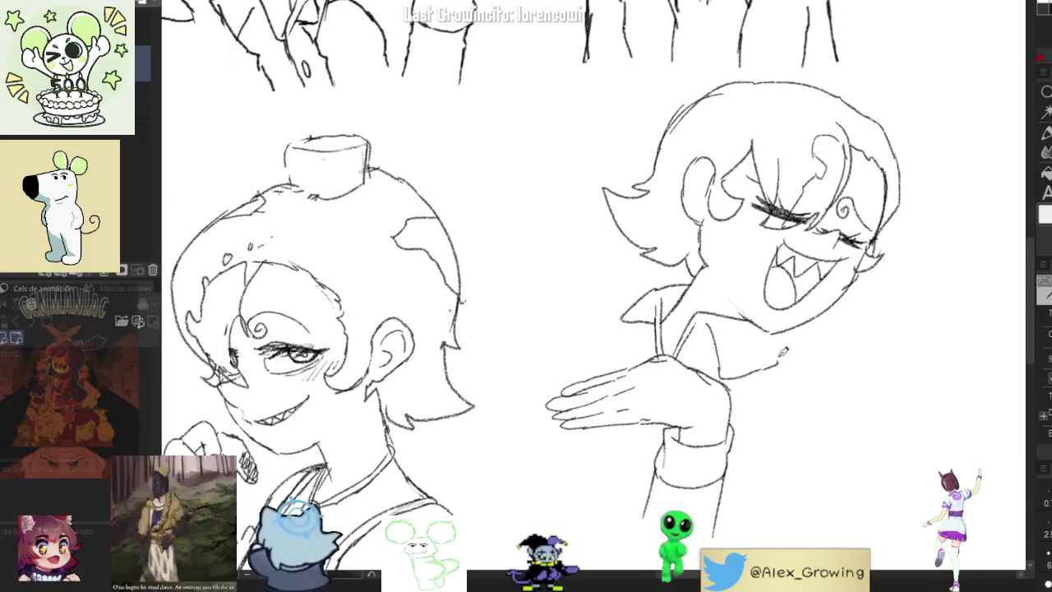
Lasso the whole laughing figure on the right
{"action": "scroll", "coordinate": [791, 348], "scroll_direction": "down", "scroll_amount": 5}
{"action": "scroll", "coordinate": [791, 349], "scroll_direction": "up", "scroll_amount": 4}
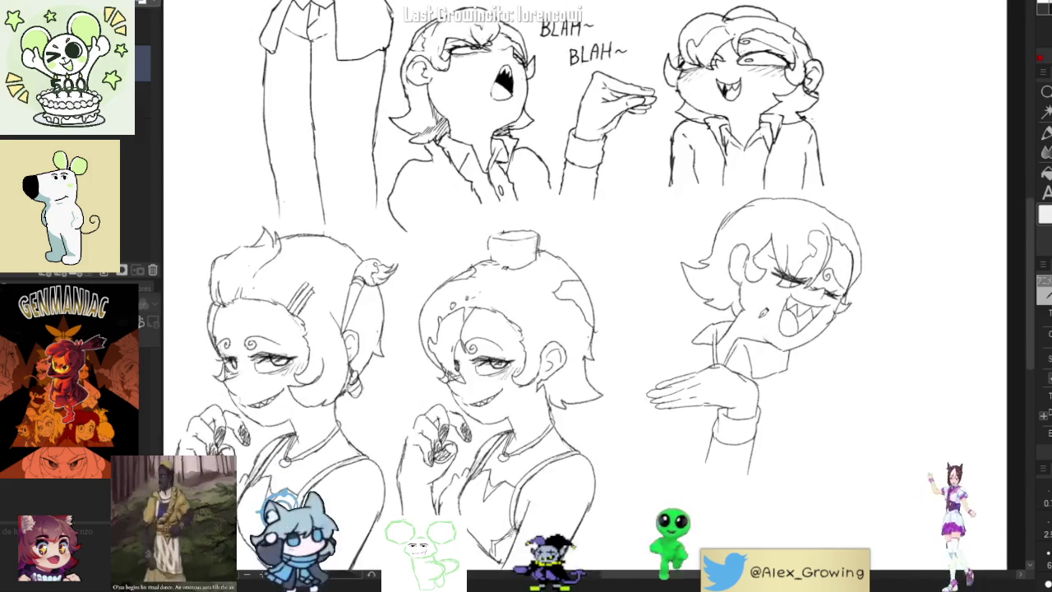
{"action": "scroll", "coordinate": [837, 296], "scroll_direction": "up", "scroll_amount": 4}
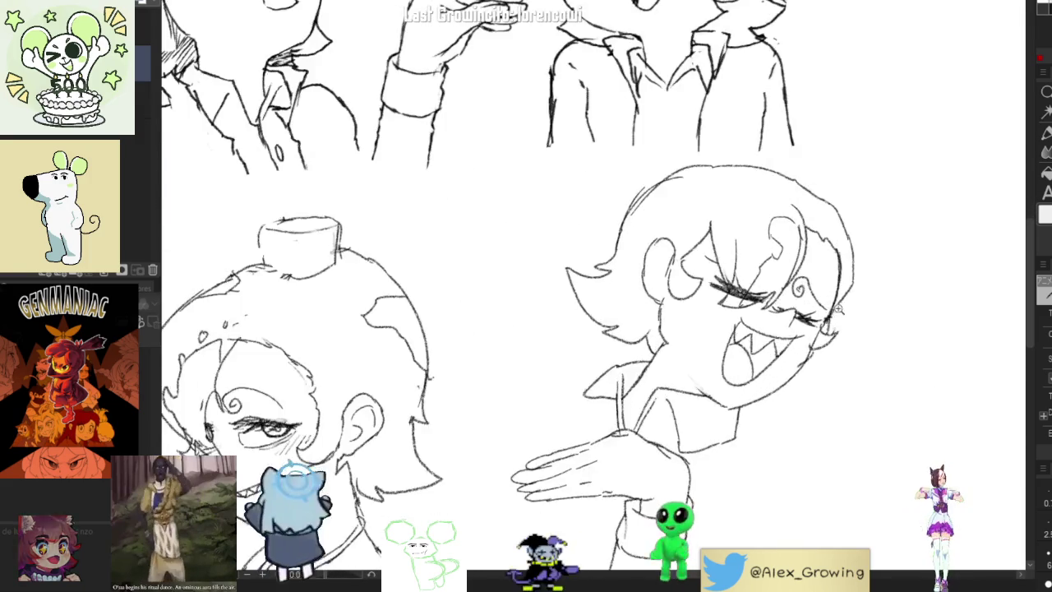
{"action": "scroll", "coordinate": [837, 296], "scroll_direction": "down", "scroll_amount": 4}
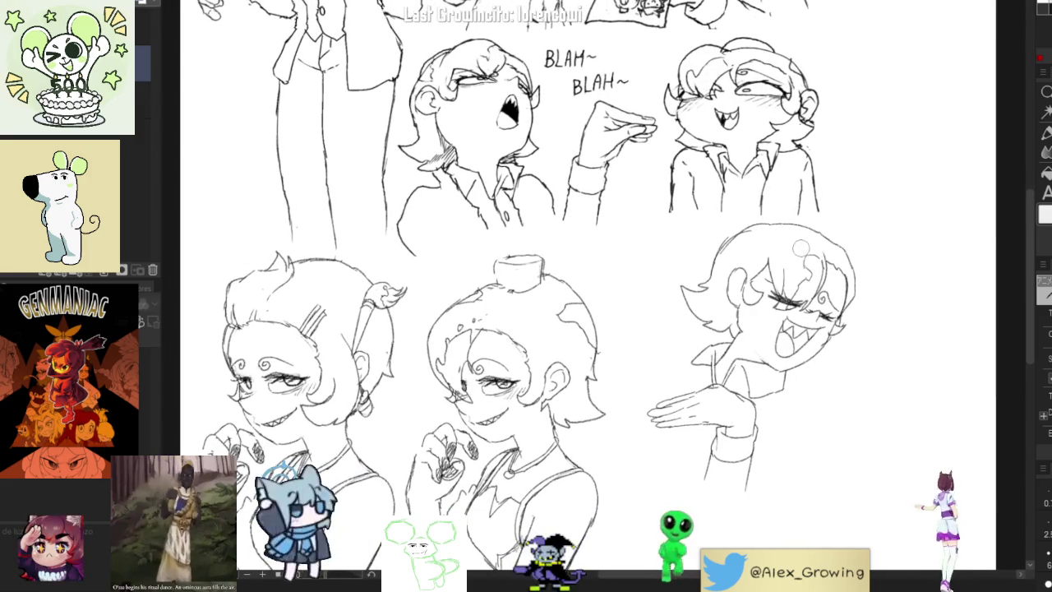
{"action": "scroll", "coordinate": [804, 282], "scroll_direction": "down", "scroll_amount": 3}
{"action": "scroll", "coordinate": [814, 278], "scroll_direction": "up", "scroll_amount": 2}
{"action": "scroll", "coordinate": [824, 273], "scroll_direction": "up", "scroll_amount": 2}
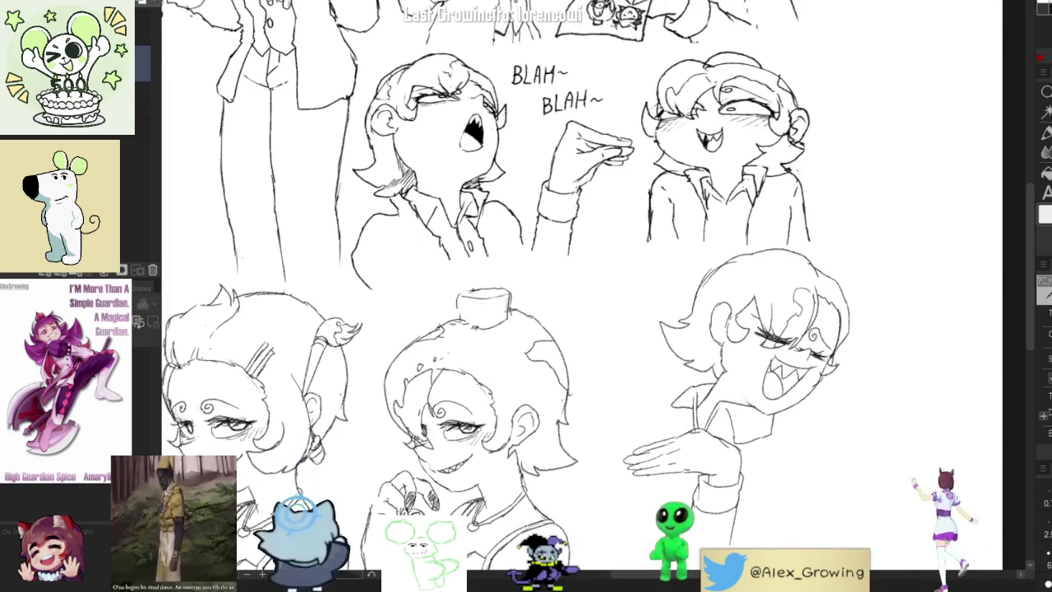
{"action": "scroll", "coordinate": [909, 263], "scroll_direction": "down", "scroll_amount": 3}
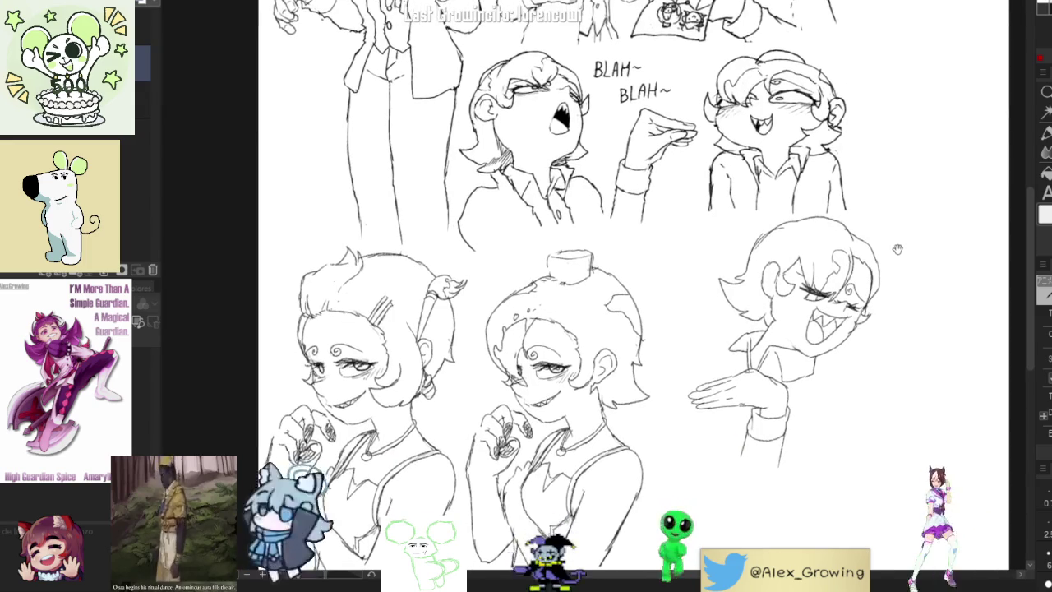
{"action": "scroll", "coordinate": [840, 223], "scroll_direction": "up", "scroll_amount": 2}
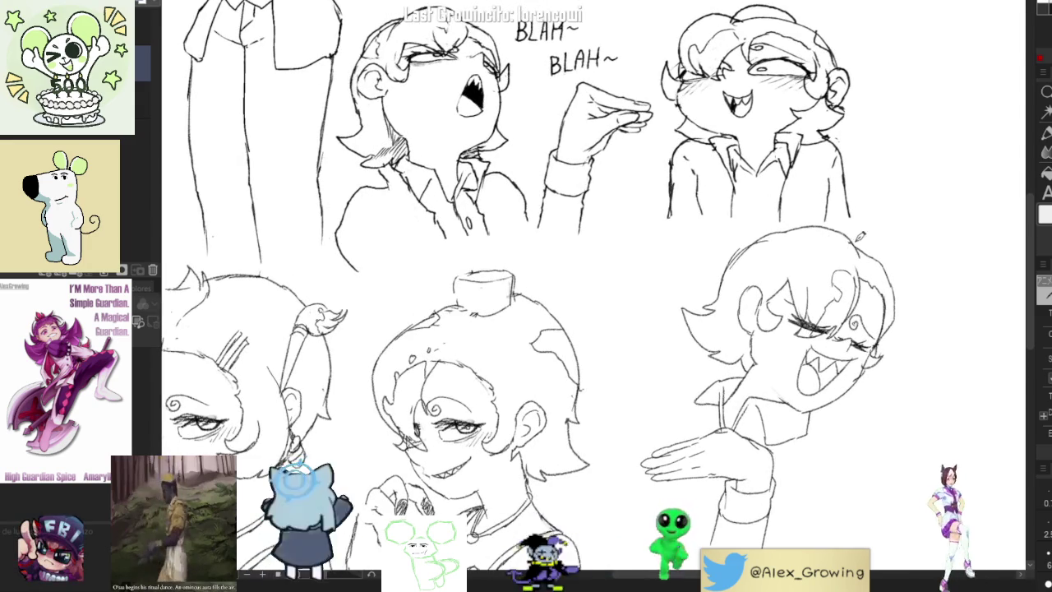
{"action": "left_click_drag", "start_coordinate": [773, 215], "coordinate": [814, 220]}
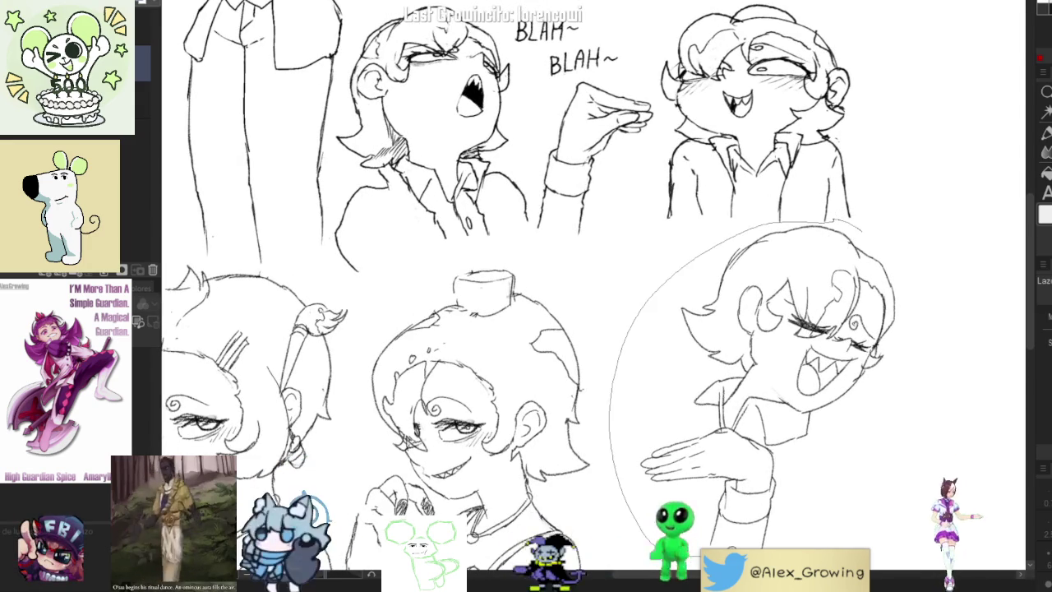
Move the selected laughing figure slightly down and right, confirm, and deselect
{"action": "key", "text": "ctrl+t"}
{"action": "left_click_drag", "start_coordinate": [780, 428], "coordinate": [830, 435]}
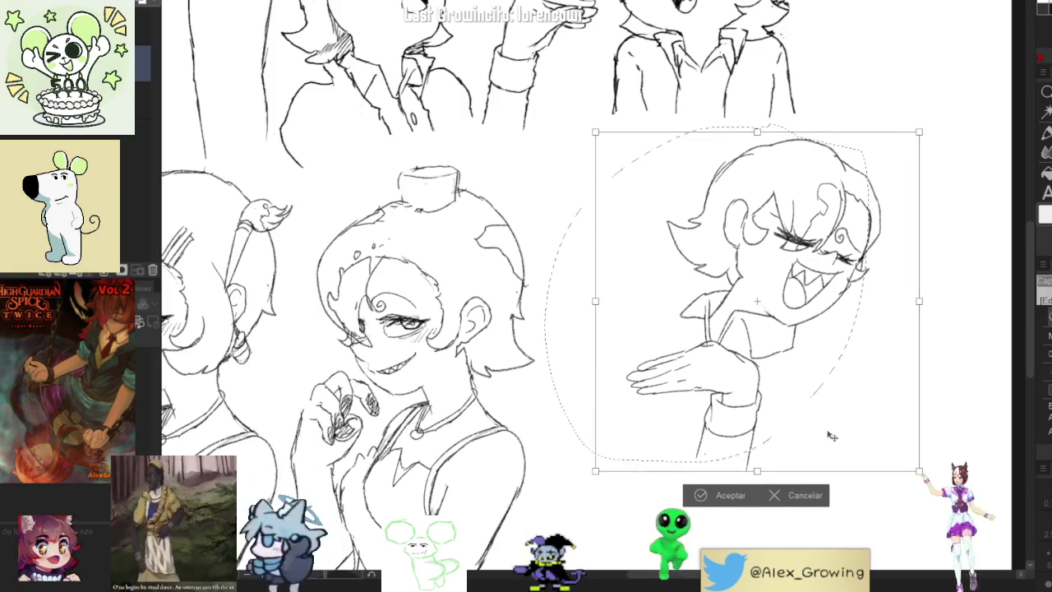
{"action": "left_click", "coordinate": [723, 494]}
{"action": "left_click", "coordinate": [623, 496]}
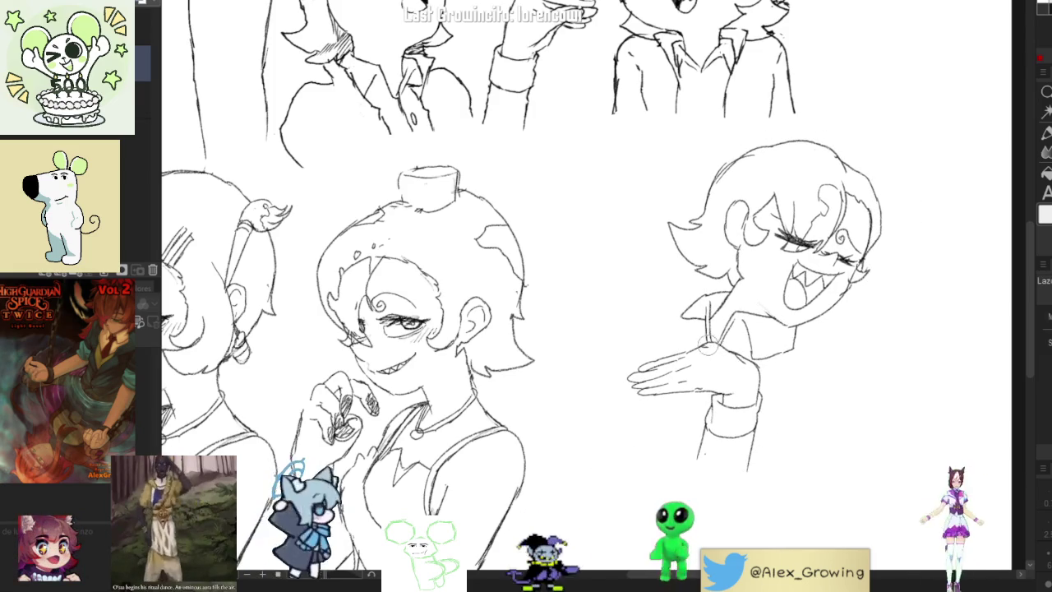
Move the figure's hand closer to the body and enlarge it slightly, then deselect
{"action": "mouse_move", "coordinate": [715, 344]}
{"action": "left_mouse_down"}
{"action": "mouse_move", "coordinate": [778, 397]}
{"action": "mouse_move", "coordinate": [772, 359]}
{"action": "left_mouse_up"}
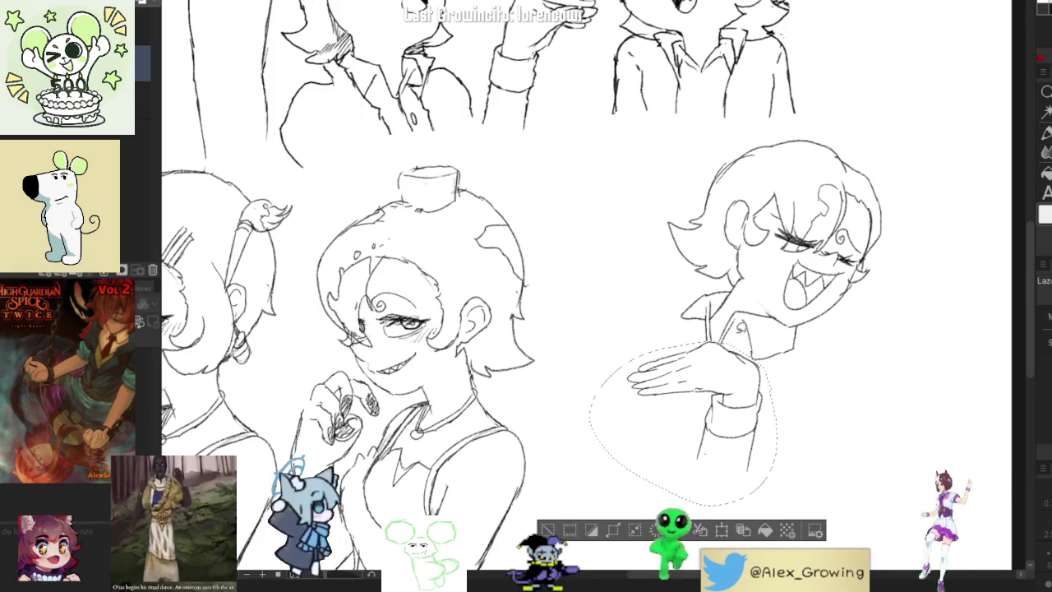
{"action": "left_click", "coordinate": [722, 530]}
{"action": "left_click_drag", "start_coordinate": [749, 470], "coordinate": [784, 464]}
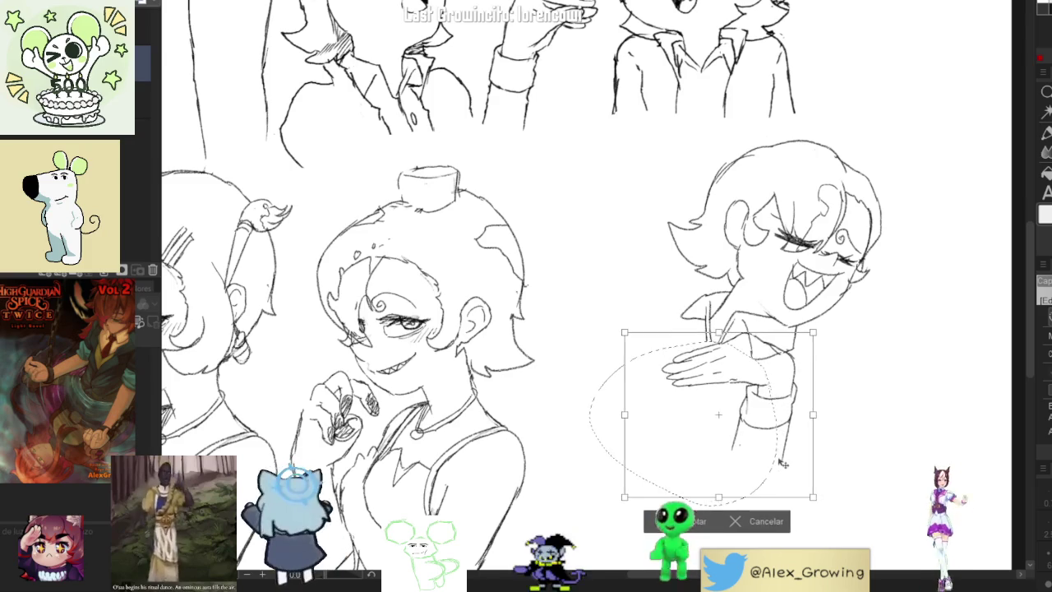
{"action": "left_click_drag", "start_coordinate": [813, 415], "coordinate": [816, 429]}
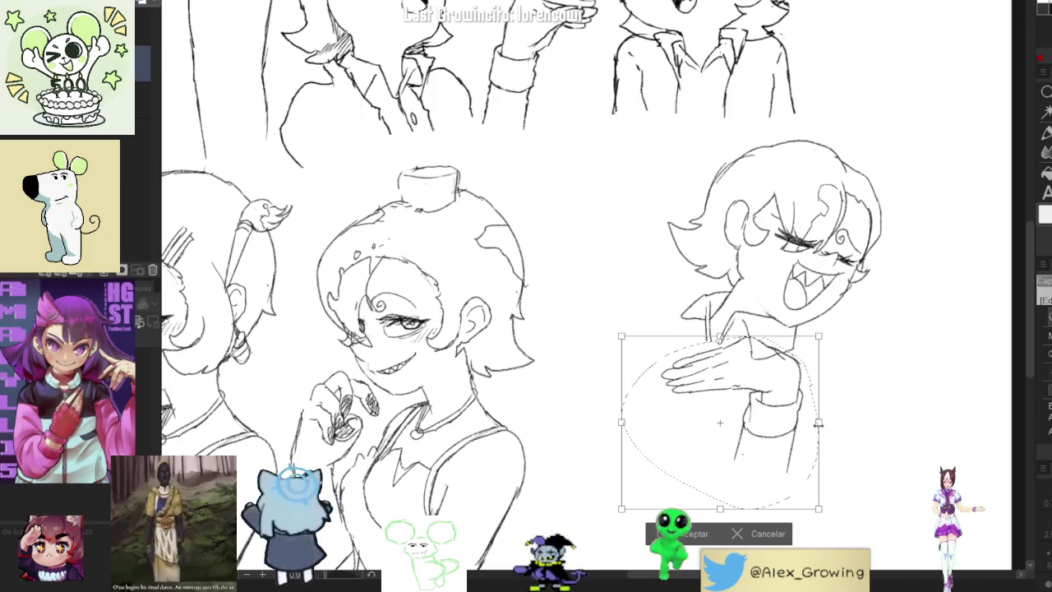
{"action": "left_click", "coordinate": [709, 534]}
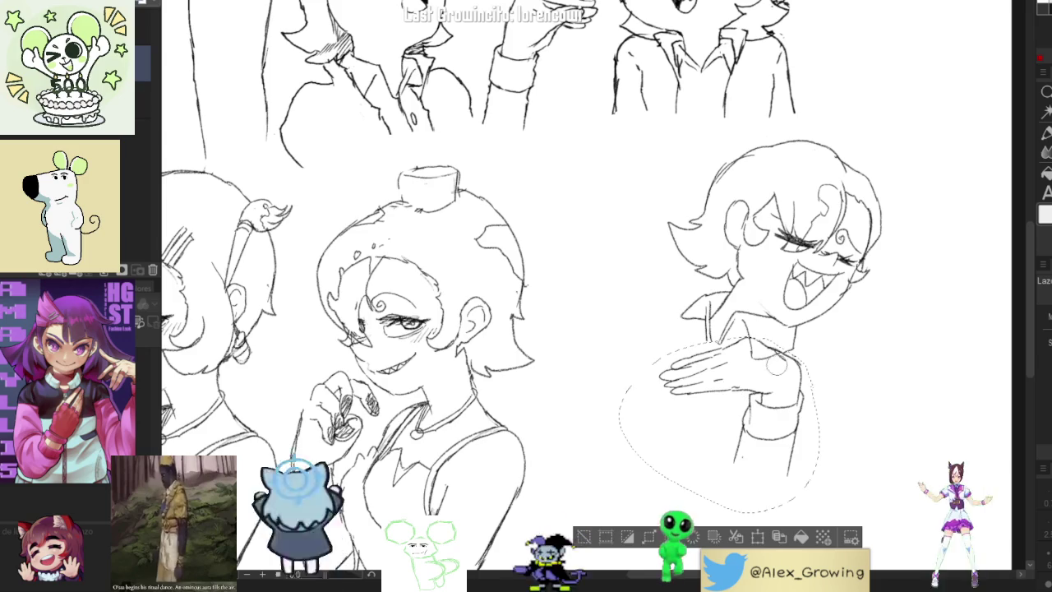
{"action": "left_click", "coordinate": [585, 536]}
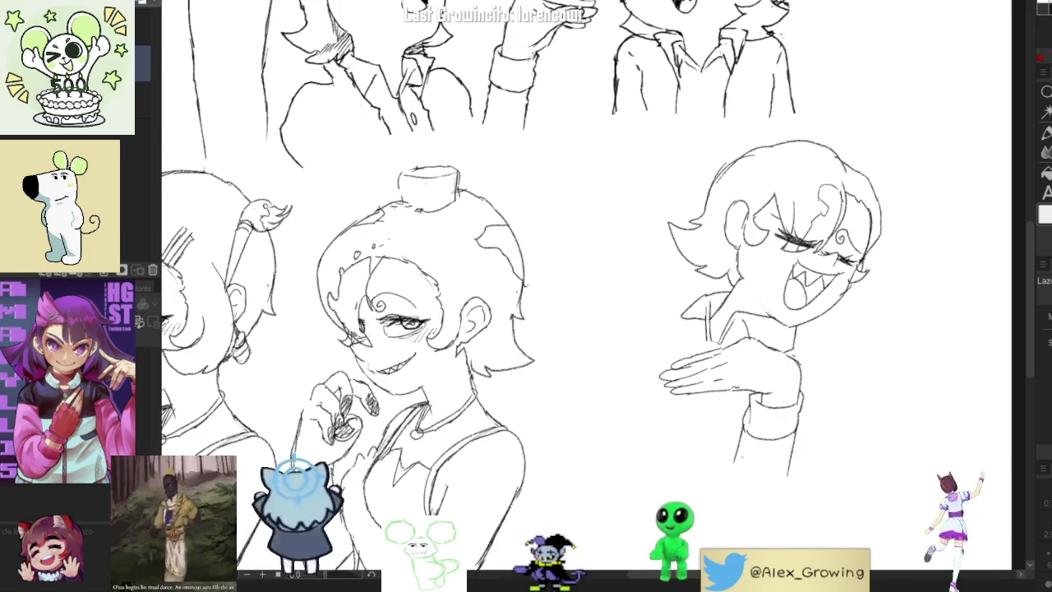
Bring the lower sketches into view and extend the laughing figure's body outline
{"action": "scroll", "coordinate": [758, 229], "scroll_direction": "up", "scroll_amount": 5}
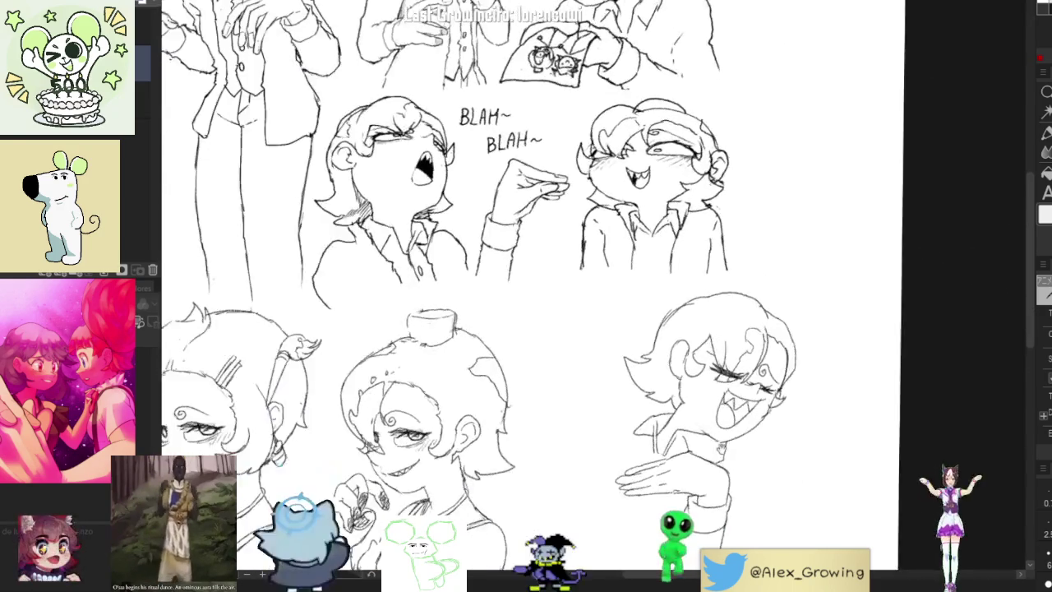
{"action": "left_click_drag", "start_coordinate": [809, 267], "coordinate": [896, 91]}
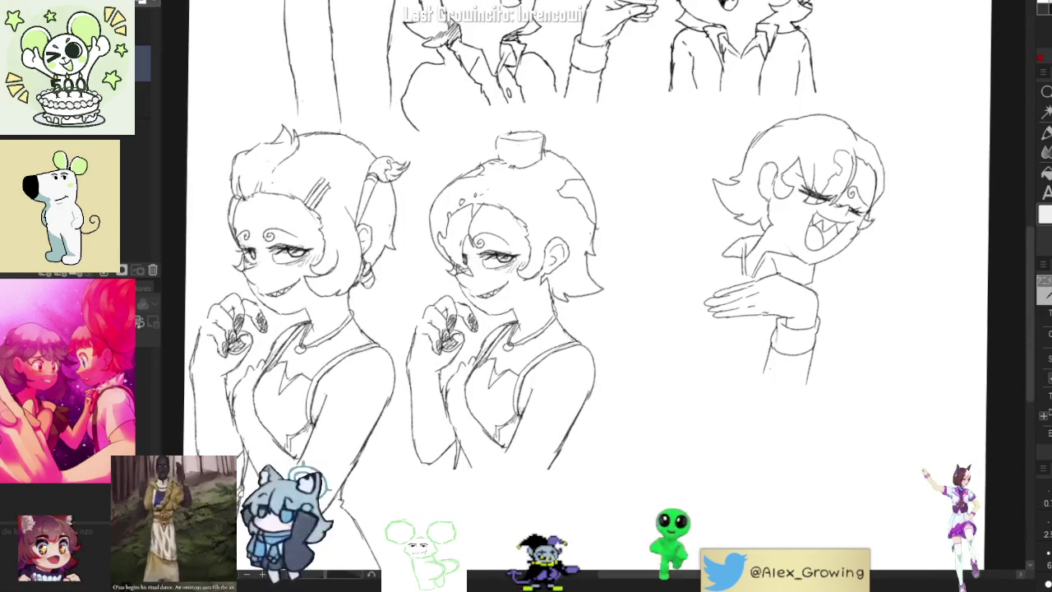
{"action": "left_click_drag", "start_coordinate": [767, 380], "coordinate": [808, 402]}
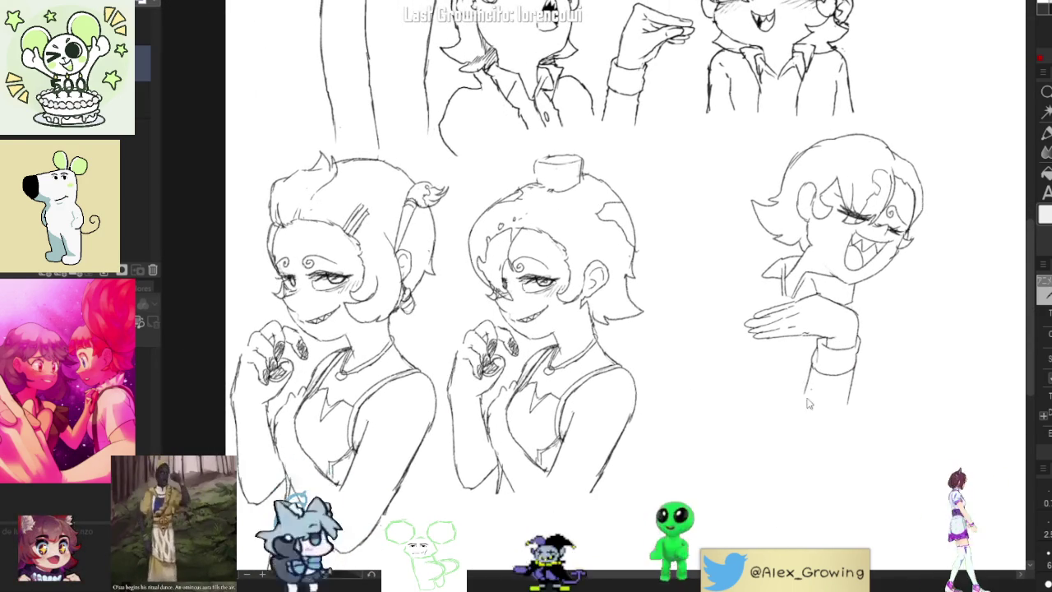
{"action": "mouse_move", "coordinate": [855, 300]}
{"action": "left_mouse_down"}
{"action": "mouse_move", "coordinate": [871, 309]}
{"action": "mouse_move", "coordinate": [862, 396]}
{"action": "left_mouse_up"}
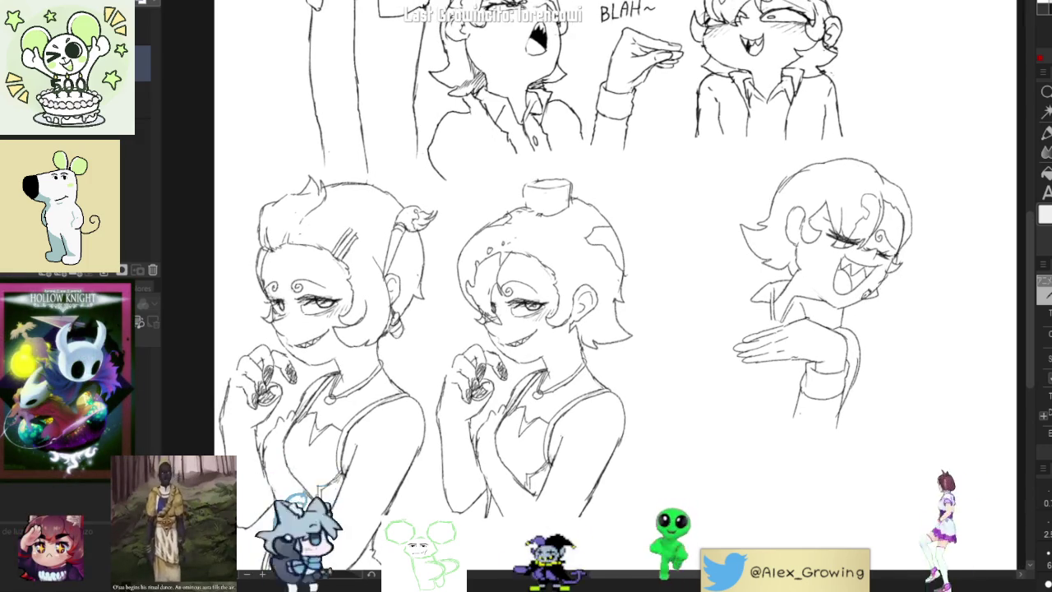
Zoom in and out repeatedly to inspect the laughing figure
{"action": "scroll", "coordinate": [847, 227], "scroll_direction": "up", "scroll_amount": 2}
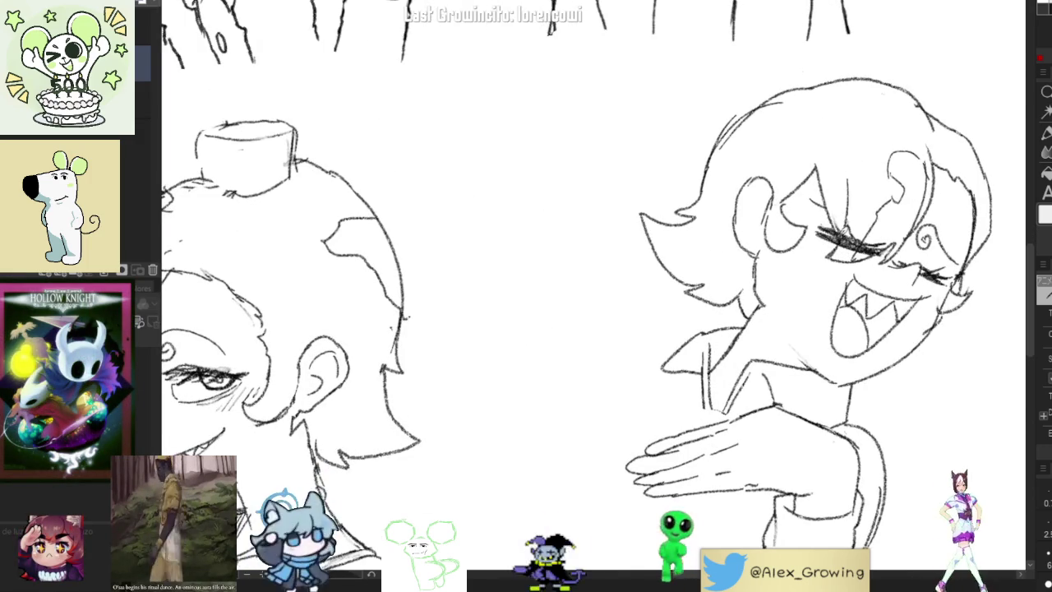
{"action": "scroll", "coordinate": [887, 207], "scroll_direction": "down", "scroll_amount": 5}
{"action": "scroll", "coordinate": [872, 212], "scroll_direction": "up", "scroll_amount": 1}
{"action": "scroll", "coordinate": [859, 218], "scroll_direction": "up", "scroll_amount": 5}
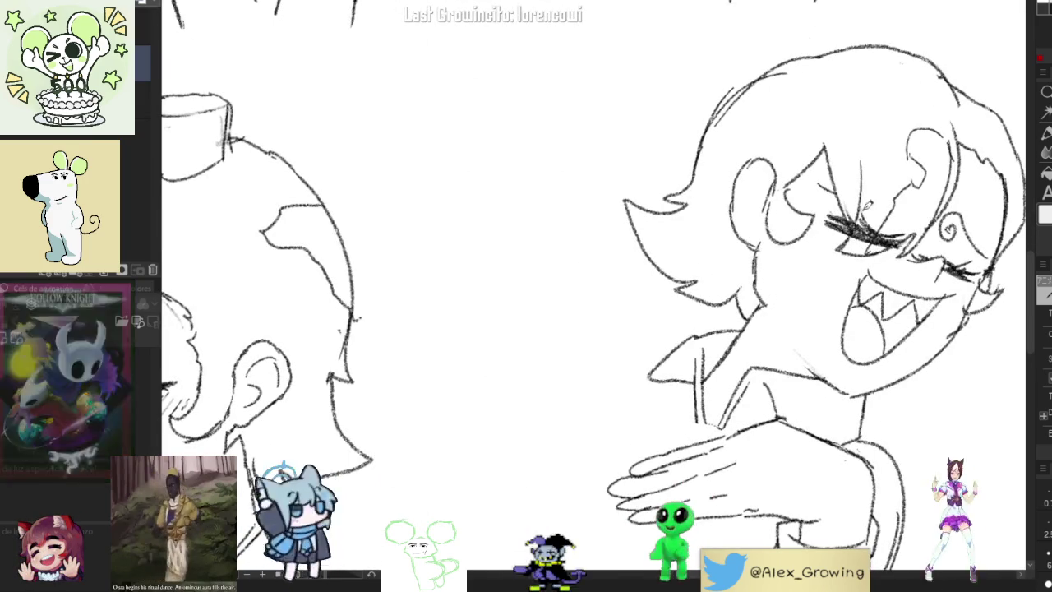
{"action": "scroll", "coordinate": [879, 226], "scroll_direction": "down", "scroll_amount": 3}
{"action": "scroll", "coordinate": [891, 278], "scroll_direction": "up", "scroll_amount": 1}
{"action": "scroll", "coordinate": [890, 278], "scroll_direction": "up", "scroll_amount": 2}
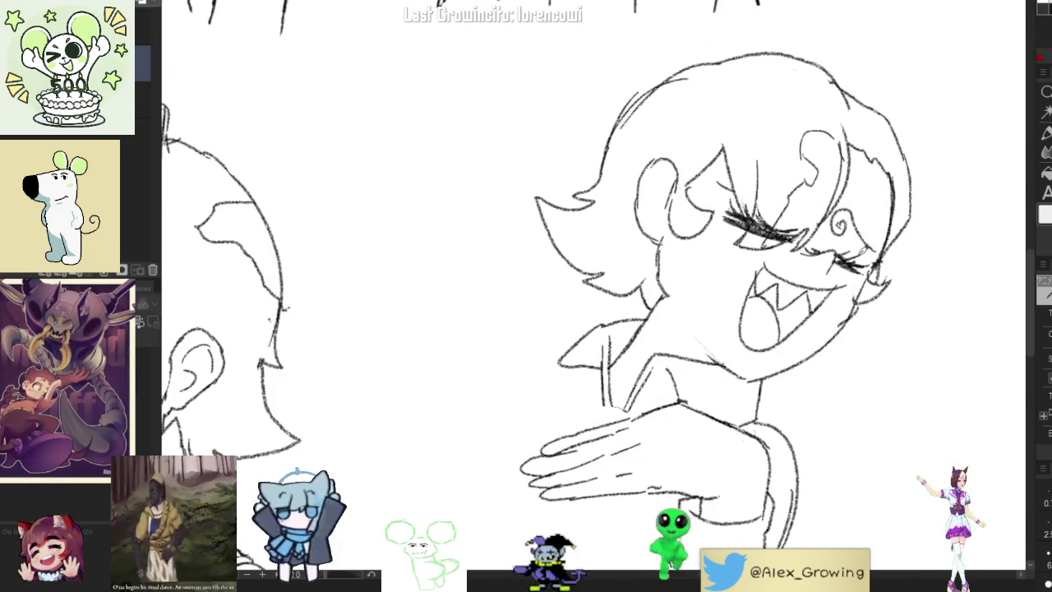
{"action": "scroll", "coordinate": [864, 230], "scroll_direction": "down", "scroll_amount": 3}
{"action": "scroll", "coordinate": [864, 230], "scroll_direction": "up", "scroll_amount": 3}
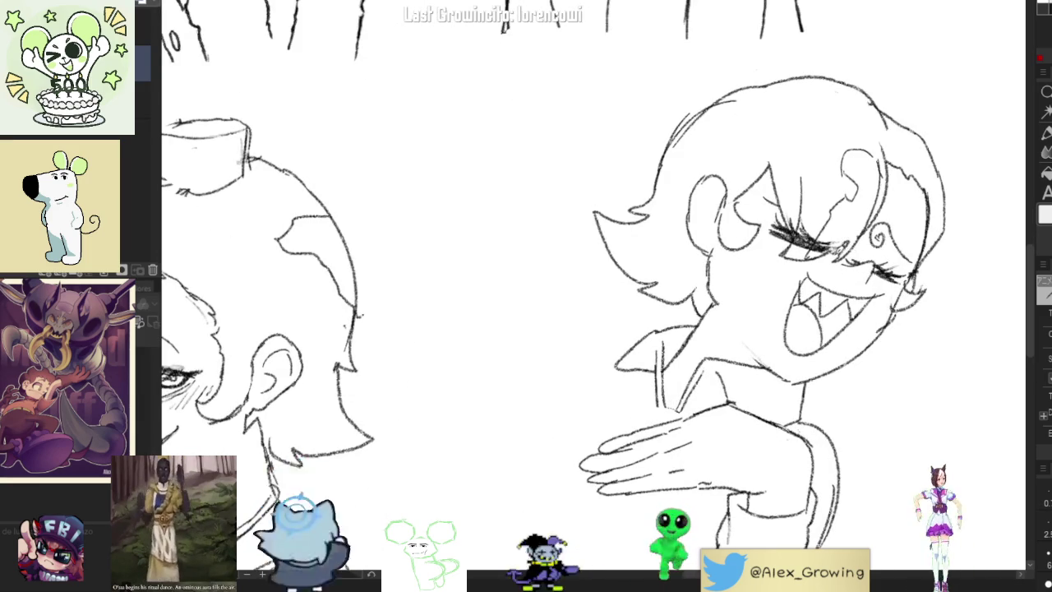
{"action": "scroll", "coordinate": [902, 206], "scroll_direction": "down", "scroll_amount": 3}
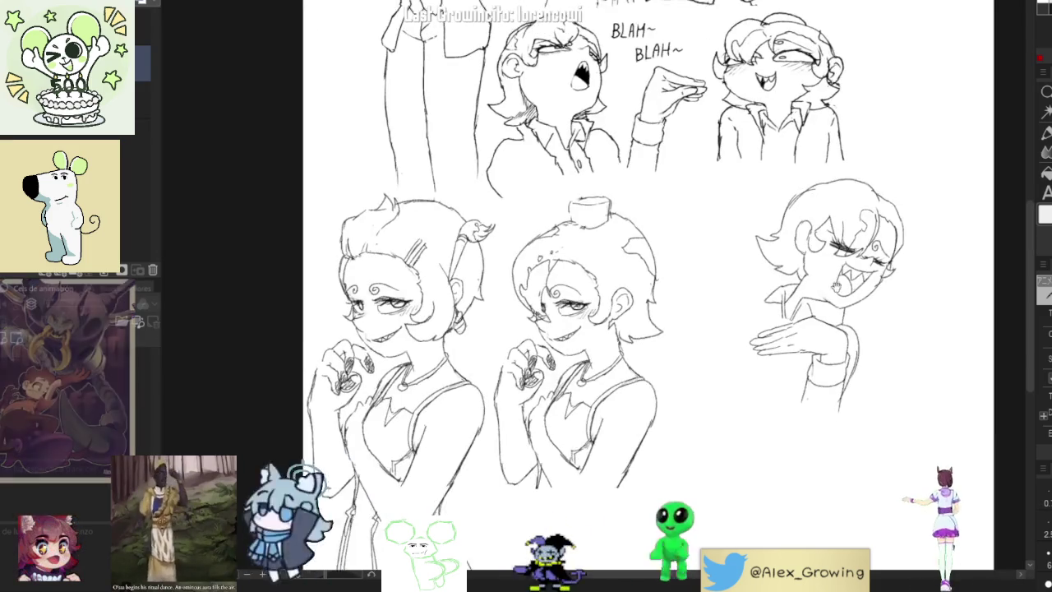
{"action": "scroll", "coordinate": [855, 238], "scroll_direction": "up", "scroll_amount": 2}
{"action": "scroll", "coordinate": [855, 239], "scroll_direction": "up", "scroll_amount": 1}
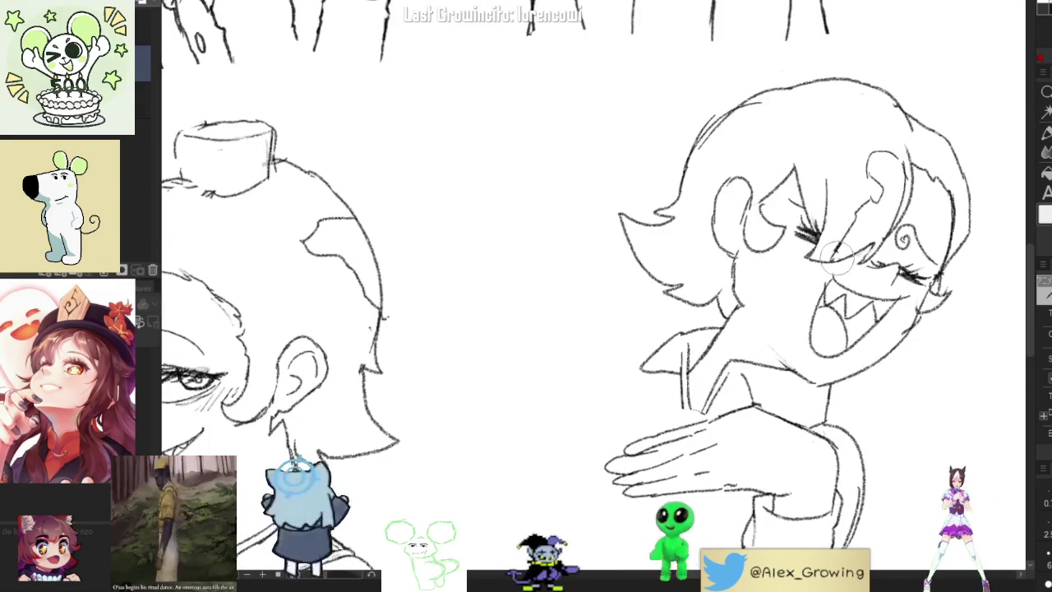
{"action": "scroll", "coordinate": [851, 238], "scroll_direction": "down", "scroll_amount": 2}
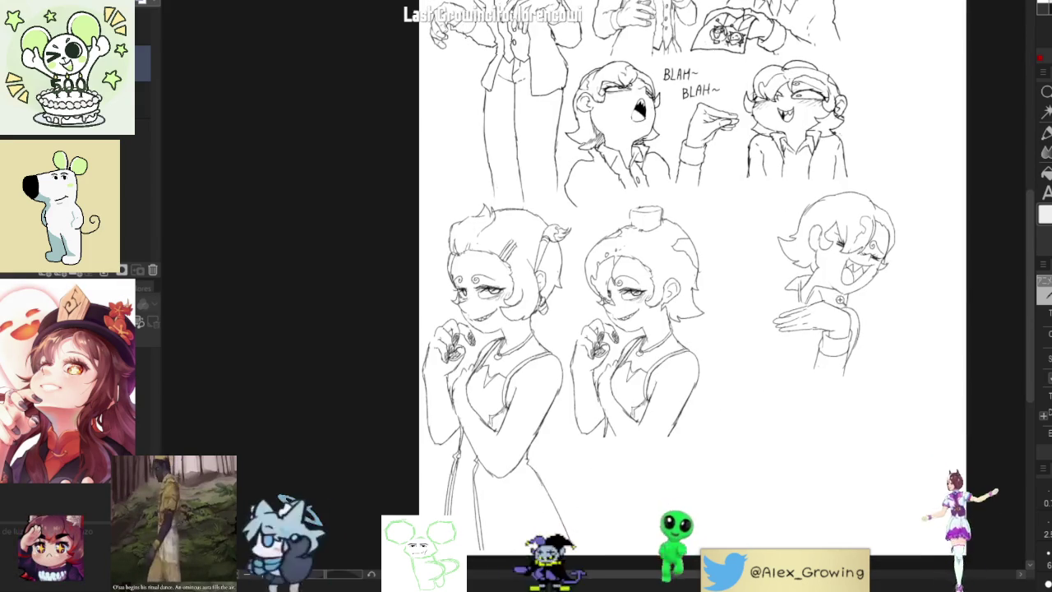
{"action": "scroll", "coordinate": [838, 304], "scroll_direction": "up", "scroll_amount": 1}
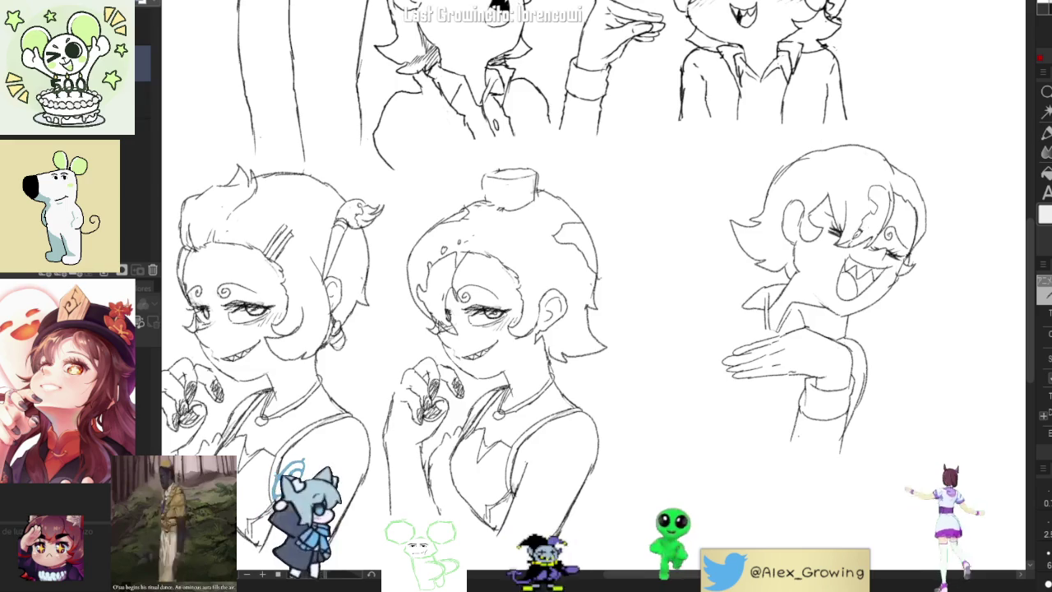
{"action": "scroll", "coordinate": [875, 316], "scroll_direction": "down", "scroll_amount": 2}
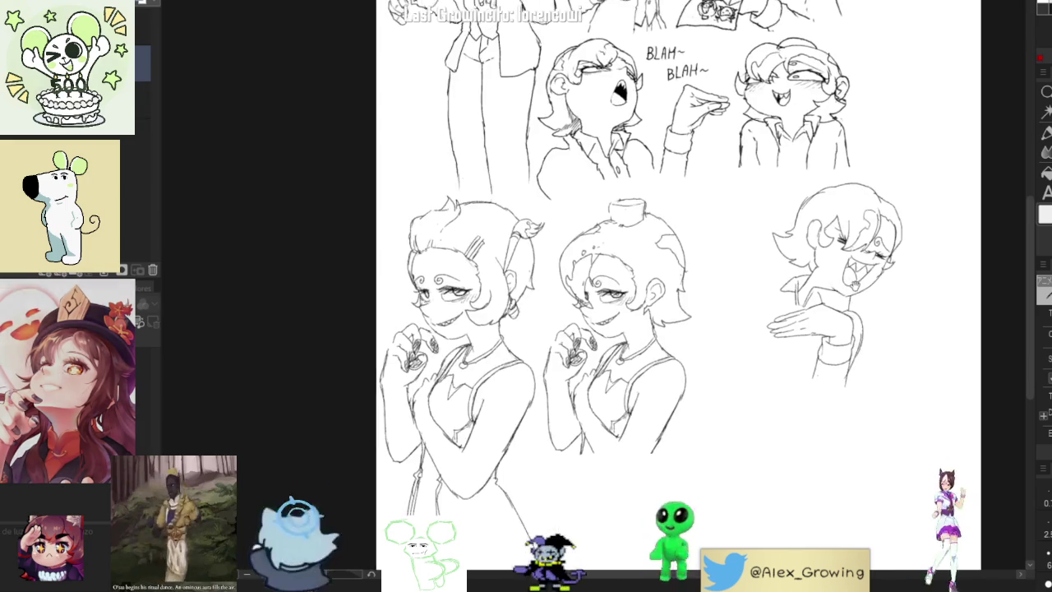
{"action": "scroll", "coordinate": [875, 316], "scroll_direction": "up", "scroll_amount": 1}
{"action": "scroll", "coordinate": [875, 316], "scroll_direction": "down", "scroll_amount": 1}
{"action": "scroll", "coordinate": [875, 316], "scroll_direction": "up", "scroll_amount": 1}
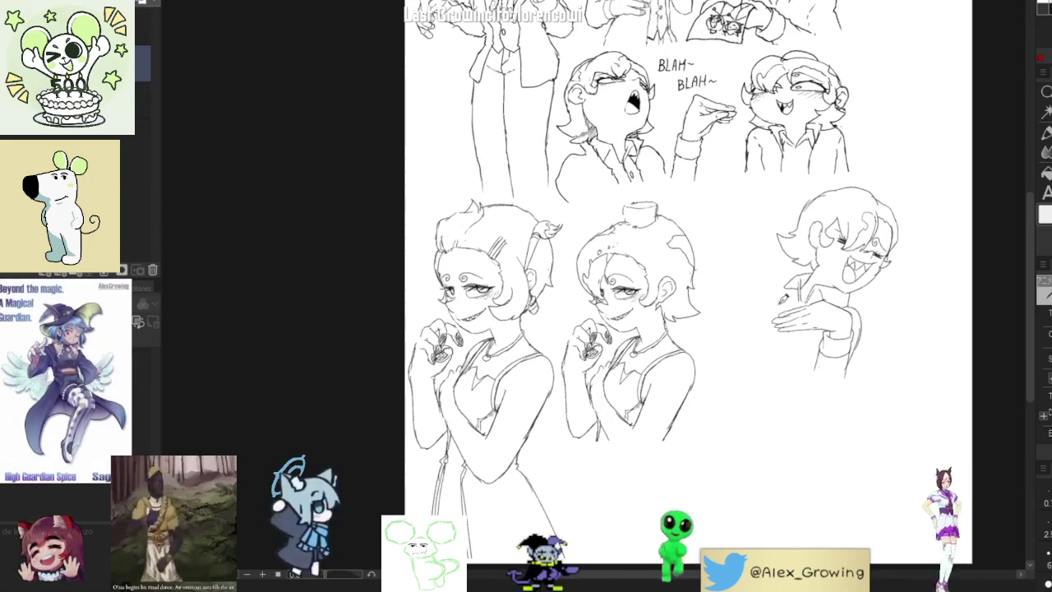
{"action": "scroll", "coordinate": [871, 247], "scroll_direction": "up", "scroll_amount": 1}
{"action": "scroll", "coordinate": [869, 210], "scroll_direction": "up", "scroll_amount": 1}
{"action": "scroll", "coordinate": [871, 211], "scroll_direction": "up", "scroll_amount": 1}
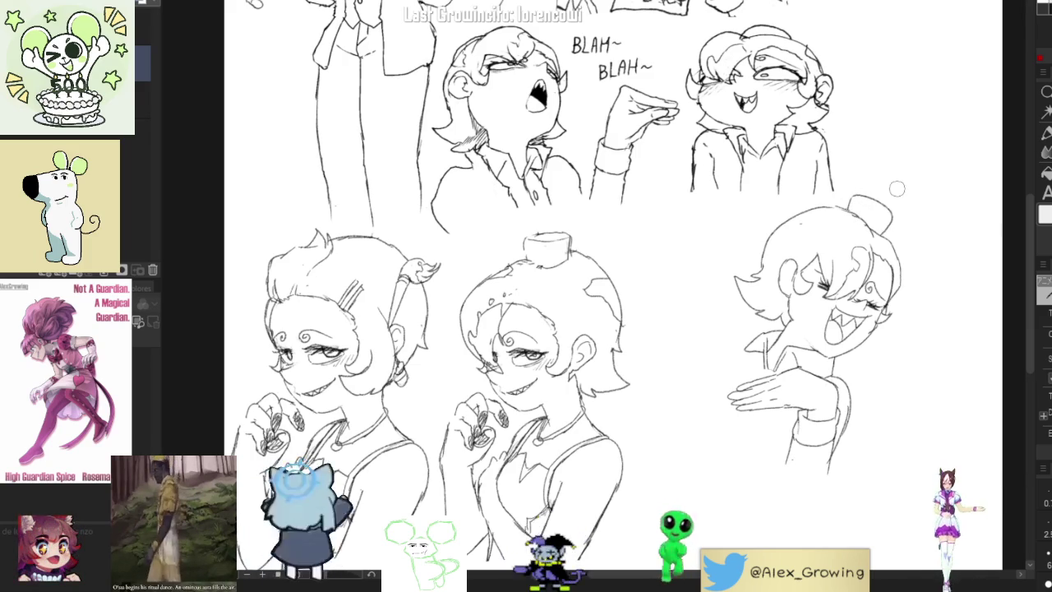
{"action": "scroll", "coordinate": [897, 189], "scroll_direction": "down", "scroll_amount": 3}
{"action": "scroll", "coordinate": [893, 279], "scroll_direction": "up", "scroll_amount": 2}
{"action": "scroll", "coordinate": [894, 282], "scroll_direction": "up", "scroll_amount": 2}
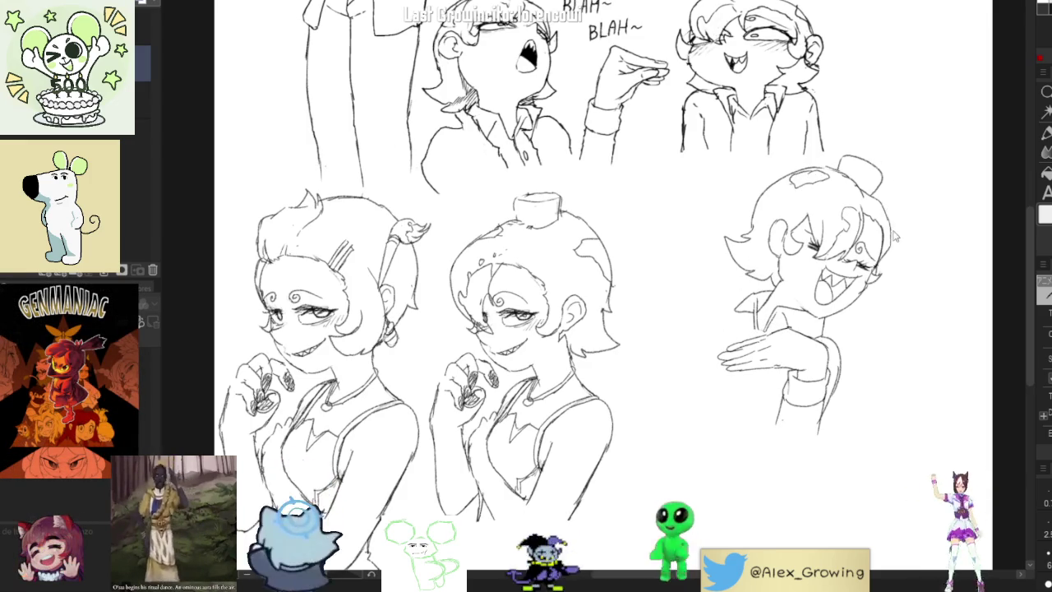
Draw collar lines beside the laughing figure's outstretched hand
{"action": "left_click_drag", "start_coordinate": [890, 192], "coordinate": [896, 187]}
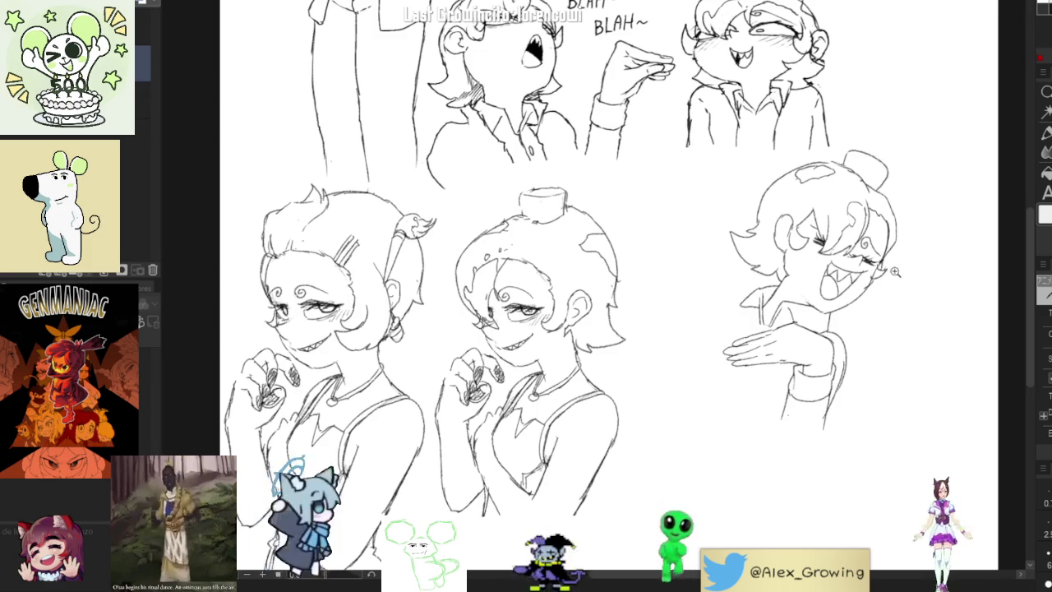
{"action": "scroll", "coordinate": [896, 271], "scroll_direction": "down", "scroll_amount": 2}
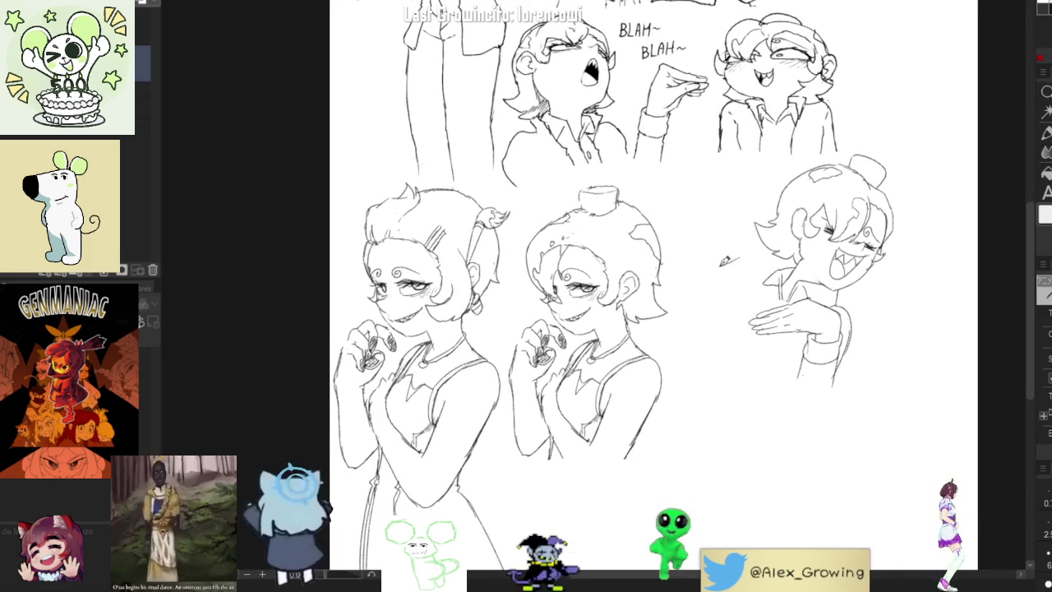
{"action": "left_click_drag", "start_coordinate": [779, 238], "coordinate": [825, 331]}
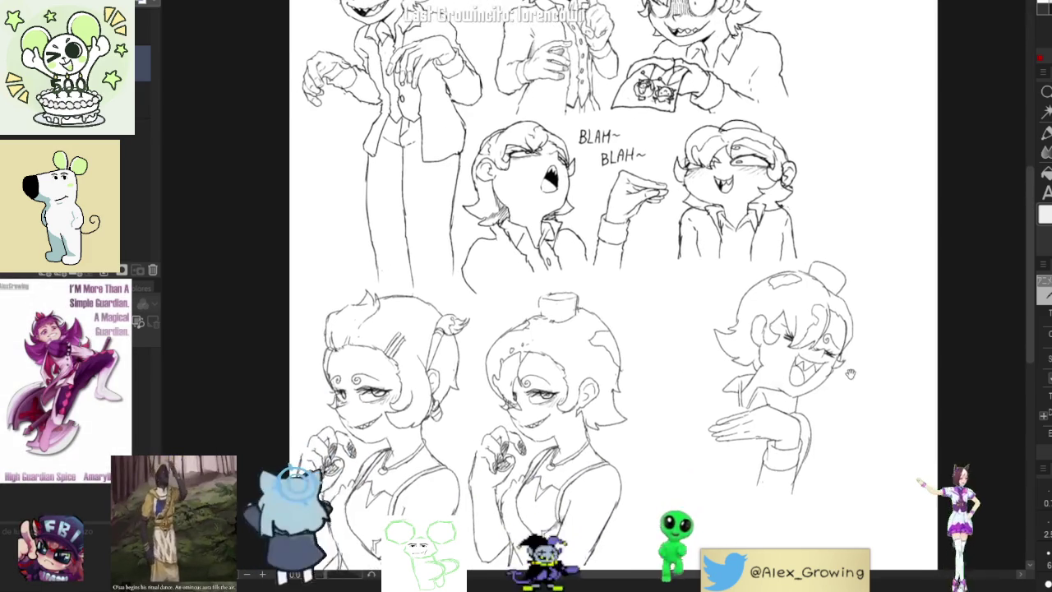
{"action": "left_click_drag", "start_coordinate": [820, 441], "coordinate": [850, 347]}
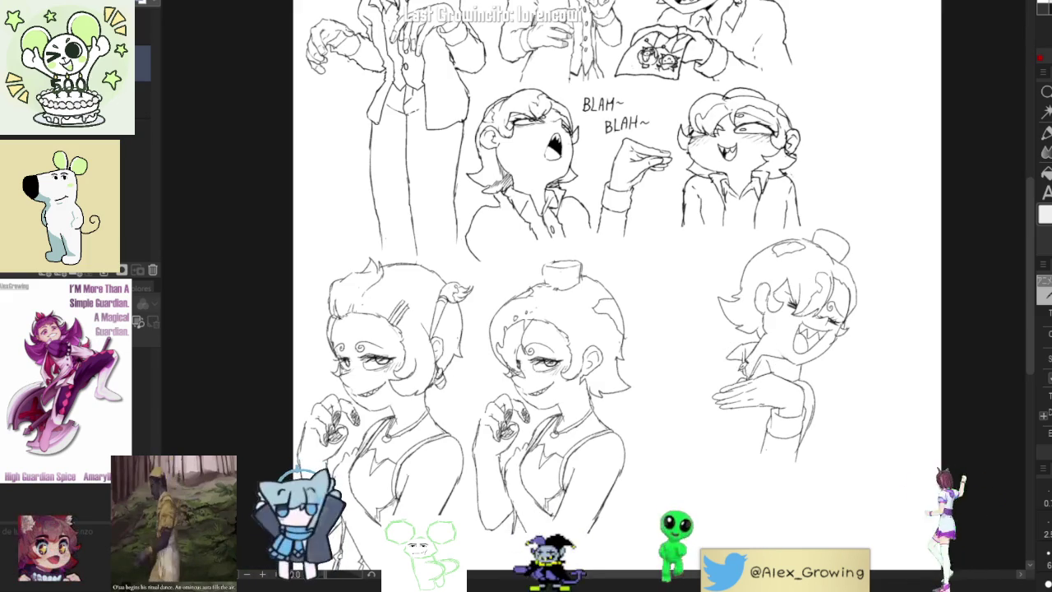
{"action": "left_click_drag", "start_coordinate": [718, 333], "coordinate": [720, 378]}
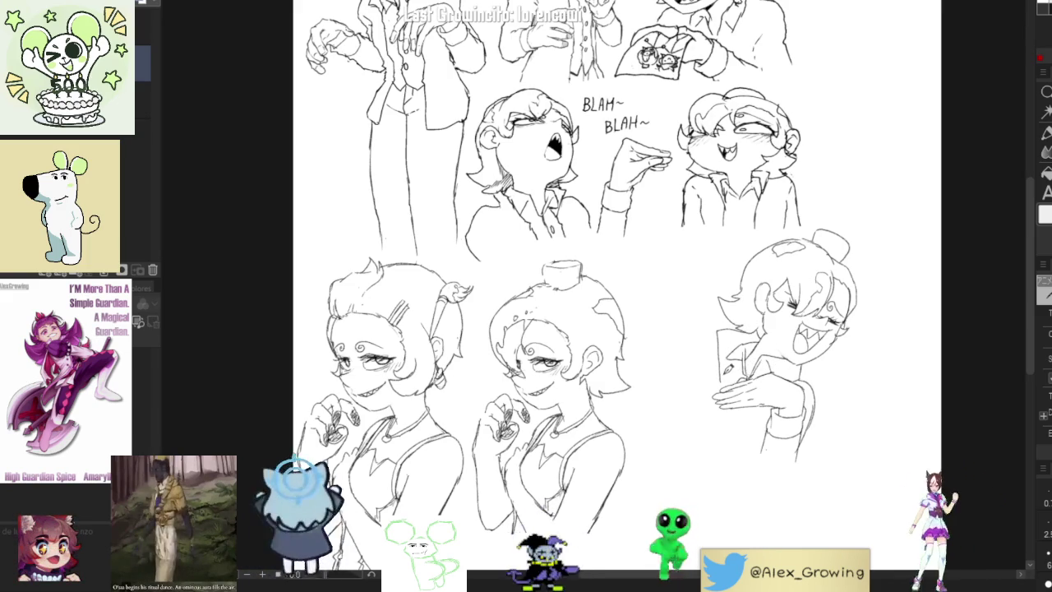
{"action": "mouse_move", "coordinate": [755, 319]}
{"action": "left_mouse_down"}
{"action": "mouse_move", "coordinate": [717, 335]}
{"action": "mouse_move", "coordinate": [734, 383]}
{"action": "left_mouse_up"}
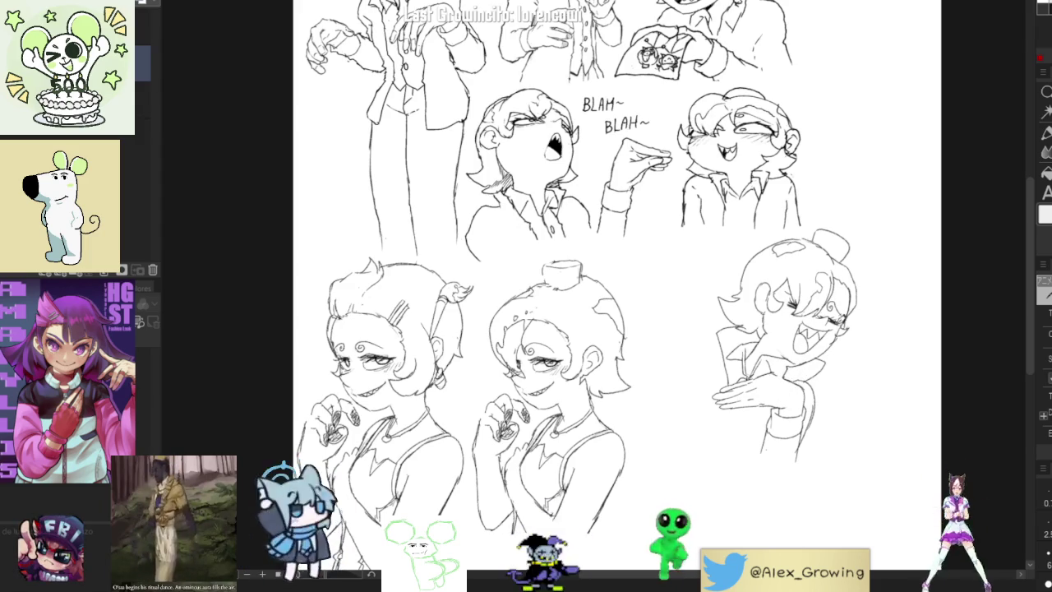
{"action": "scroll", "coordinate": [829, 292], "scroll_direction": "up", "scroll_amount": 4}
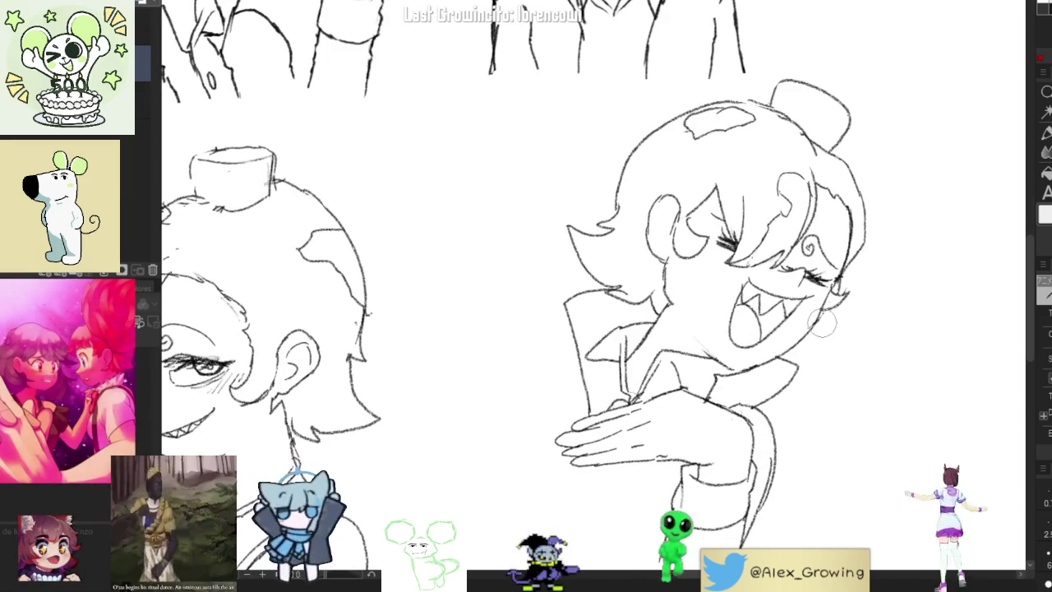
Hatch the interior of the laughing mouth dark behind the pointed teeth
{"action": "scroll", "coordinate": [813, 315], "scroll_direction": "down", "scroll_amount": 3}
{"action": "scroll", "coordinate": [810, 346], "scroll_direction": "down", "scroll_amount": 2}
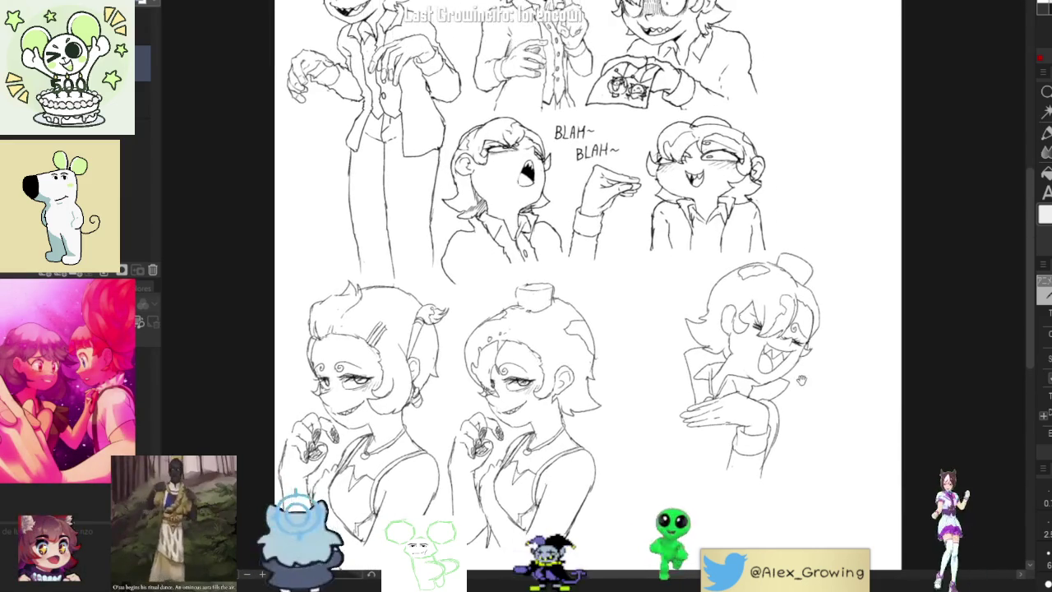
{"action": "scroll", "coordinate": [804, 387], "scroll_direction": "up", "scroll_amount": 5}
{"action": "mouse_move", "coordinate": [777, 350]}
{"action": "left_mouse_down"}
{"action": "mouse_move", "coordinate": [744, 391]}
{"action": "mouse_move", "coordinate": [738, 365]}
{"action": "left_mouse_up"}
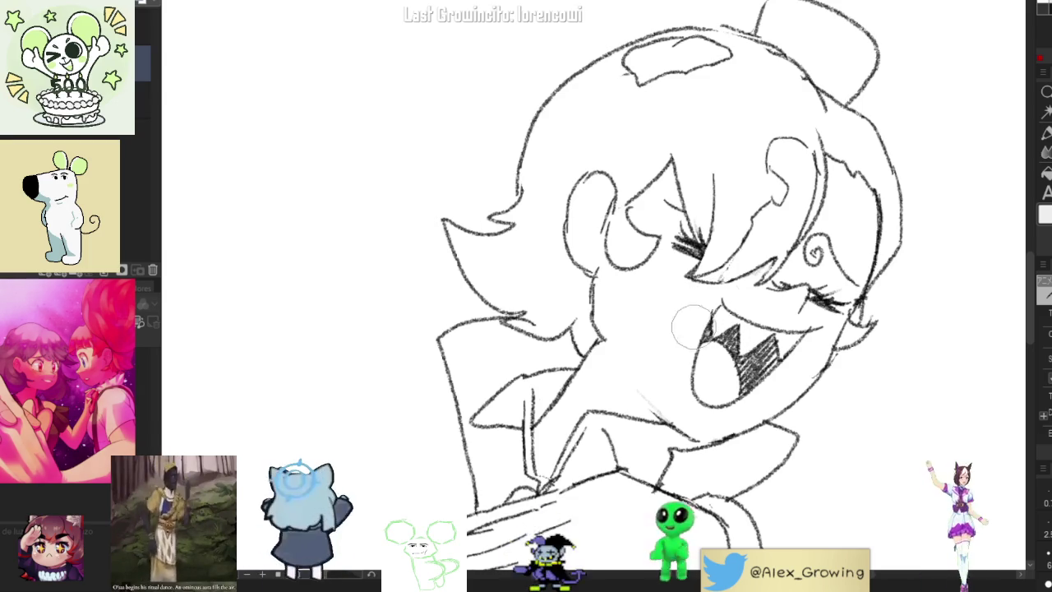
{"action": "scroll", "coordinate": [807, 337], "scroll_direction": "down", "scroll_amount": 5}
{"action": "scroll", "coordinate": [807, 337], "scroll_direction": "up", "scroll_amount": 5}
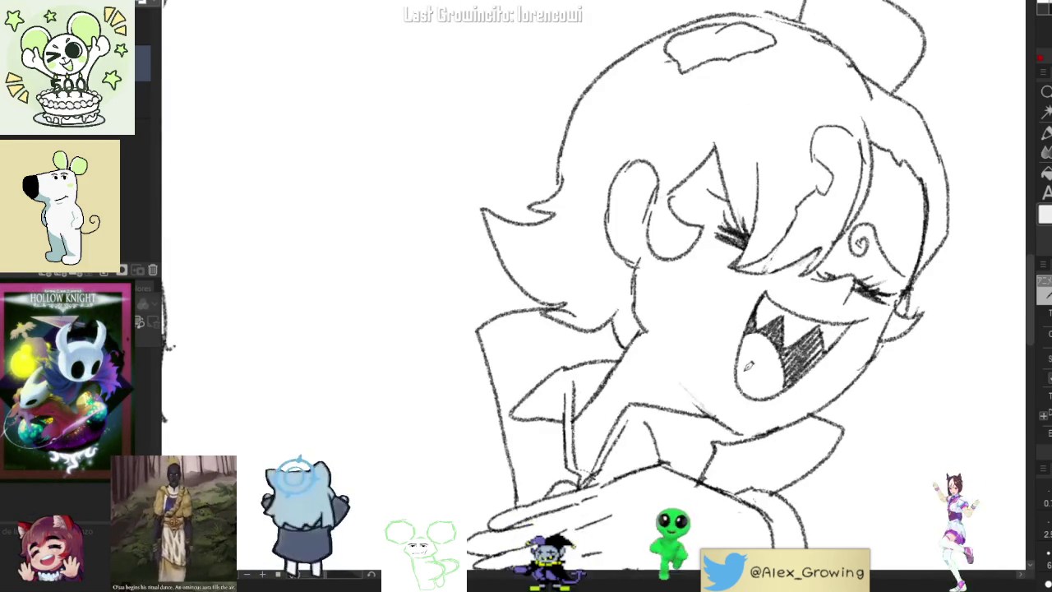
{"action": "scroll", "coordinate": [760, 305], "scroll_direction": "down", "scroll_amount": 5}
{"action": "scroll", "coordinate": [797, 340], "scroll_direction": "up", "scroll_amount": 1}
{"action": "scroll", "coordinate": [797, 340], "scroll_direction": "up", "scroll_amount": 1}
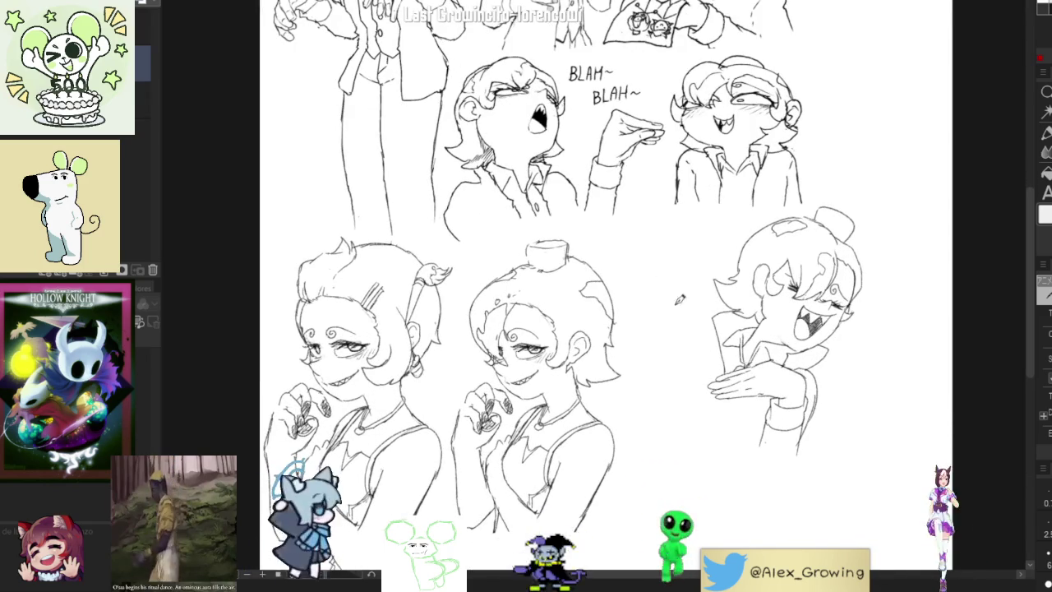
Sketch and redraw the raised arm stroke left of the laughing face
{"action": "mouse_move", "coordinate": [682, 259]}
{"action": "left_mouse_down"}
{"action": "mouse_move", "coordinate": [716, 258]}
{"action": "mouse_move", "coordinate": [697, 258]}
{"action": "left_mouse_up"}
{"action": "key", "text": "ctrl+z"}
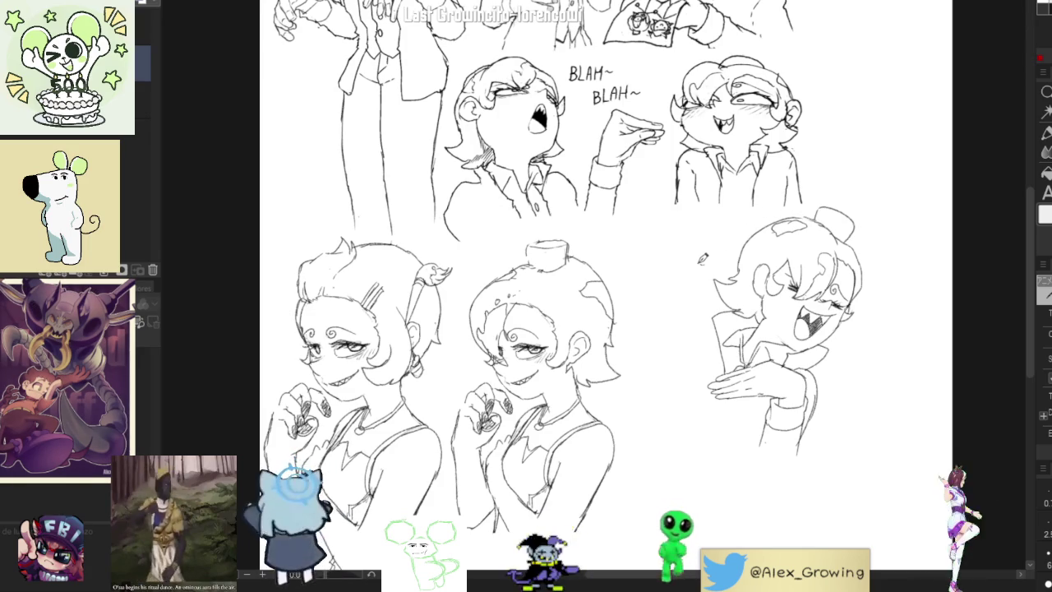
{"action": "left_click_drag", "start_coordinate": [671, 245], "coordinate": [717, 257]}
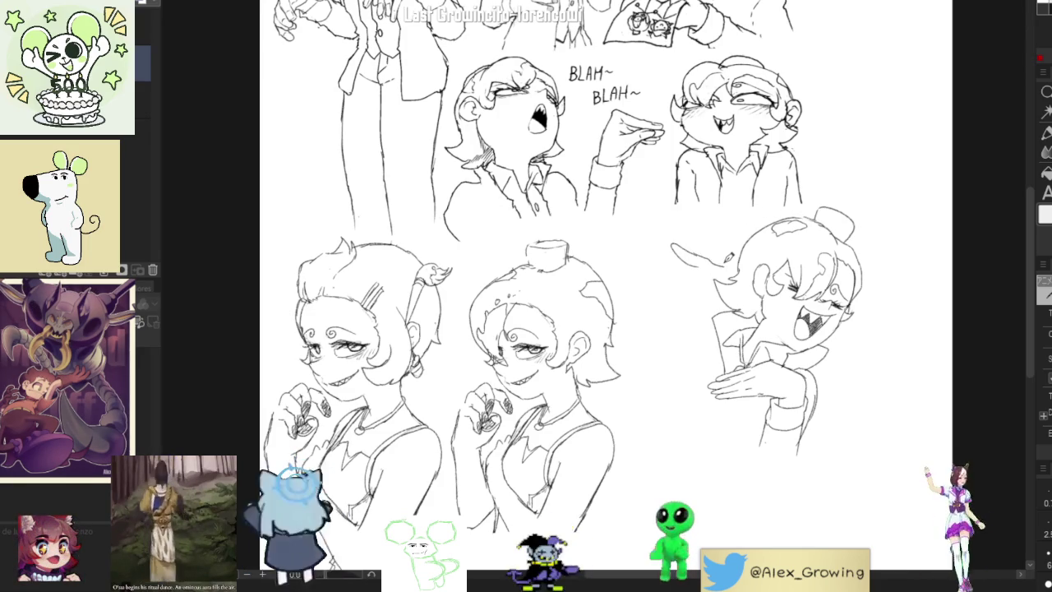
{"action": "key", "text": "ctrl+z"}
{"action": "left_click_drag", "start_coordinate": [701, 255], "coordinate": [681, 243]}
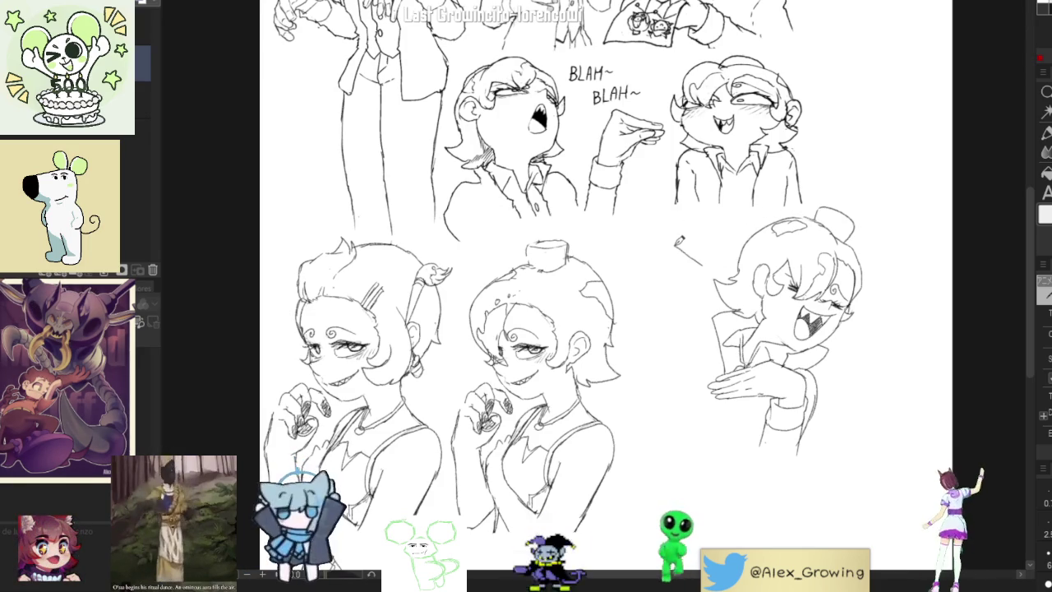
{"action": "scroll", "coordinate": [681, 232], "scroll_direction": "up", "scroll_amount": 1}
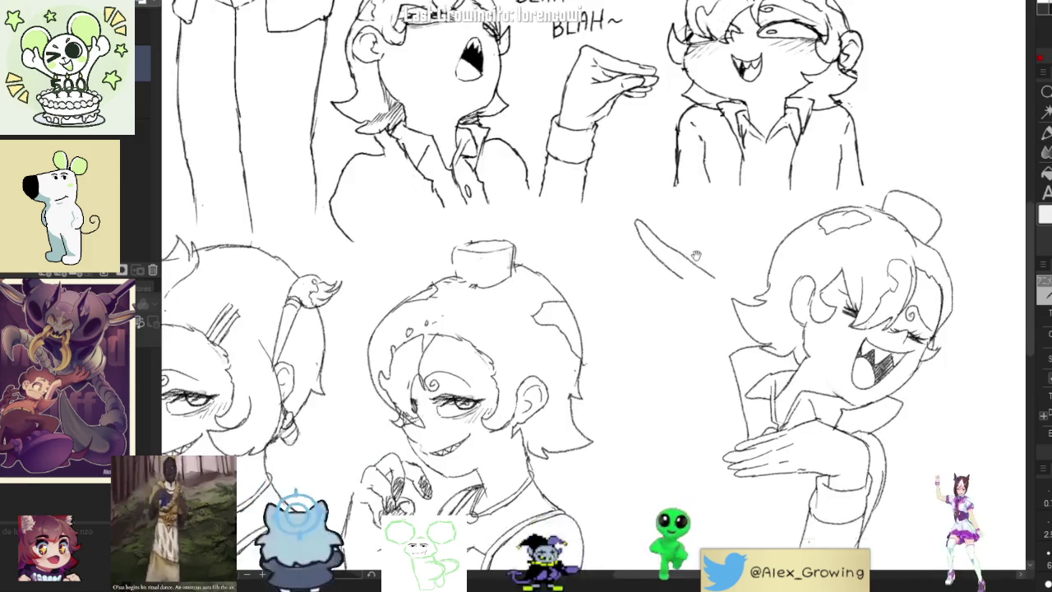
{"action": "scroll", "coordinate": [698, 255], "scroll_direction": "up", "scroll_amount": 1}
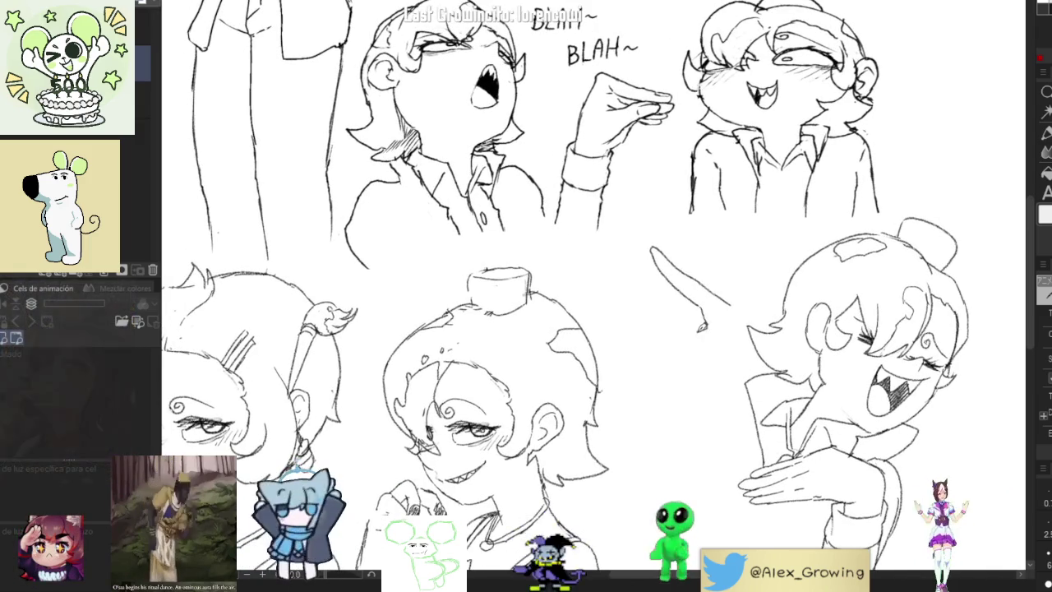
Try out hook and curled-finger hand strokes at the arm's end, undoing them
{"action": "left_click_drag", "start_coordinate": [671, 304], "coordinate": [705, 329]}
{"action": "key", "text": "ctrl+z"}
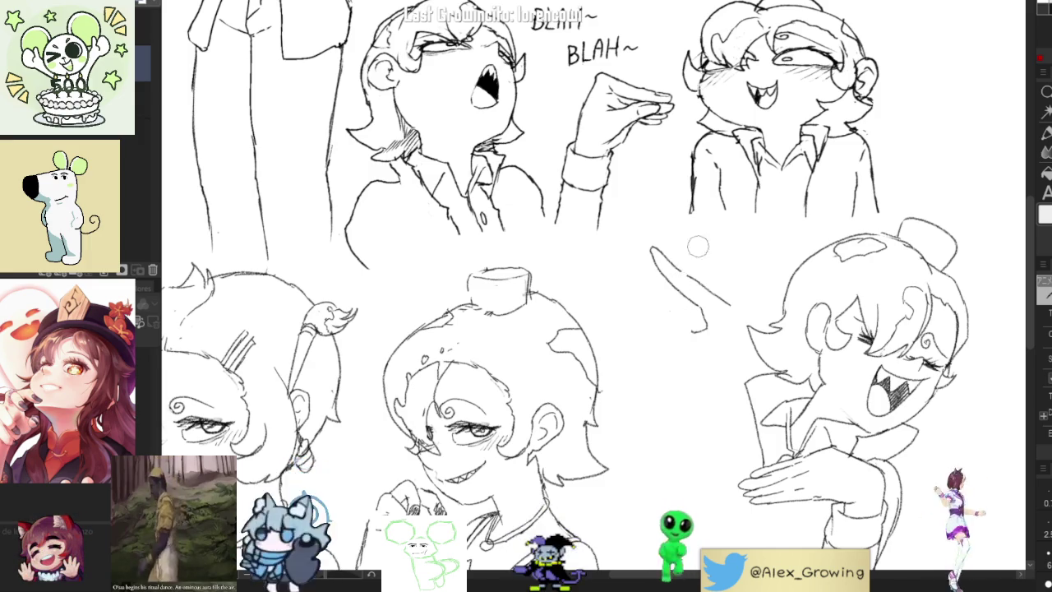
{"action": "key", "text": "ctrl+z"}
{"action": "mouse_move", "coordinate": [672, 311]}
{"action": "left_mouse_down"}
{"action": "mouse_move", "coordinate": [706, 333]}
{"action": "mouse_move", "coordinate": [685, 341]}
{"action": "mouse_move", "coordinate": [712, 355]}
{"action": "left_mouse_up"}
{"action": "key", "text": "ctrl+z"}
{"action": "key", "text": "ctrl+z"}
{"action": "key", "text": "ctrl+z"}
{"action": "left_click_drag", "start_coordinate": [656, 316], "coordinate": [698, 345]}
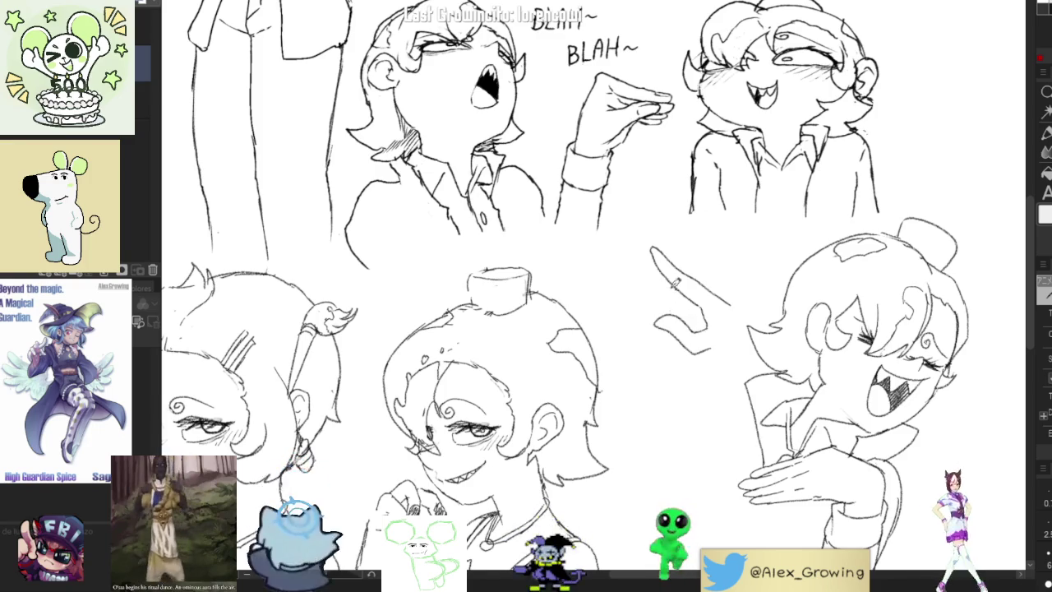
{"action": "key", "text": "ctrl+z"}
Redraw the rounded thumb outline and the lower end of the stick
{"action": "left_click_drag", "start_coordinate": [640, 245], "coordinate": [666, 273]}
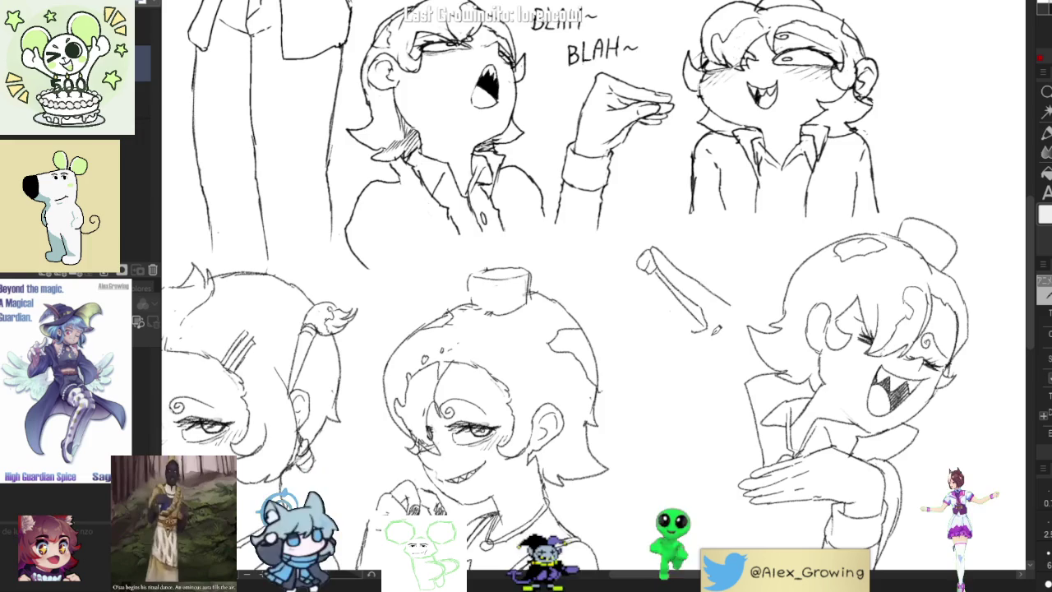
{"action": "key", "text": "ctrl+z"}
{"action": "left_click_drag", "start_coordinate": [680, 287], "coordinate": [737, 332]}
{"action": "key", "text": "ctrl+z"}
{"action": "mouse_move", "coordinate": [894, 276]}
{"action": "left_mouse_down"}
{"action": "mouse_move", "coordinate": [638, 258]}
{"action": "mouse_move", "coordinate": [617, 296]}
{"action": "left_mouse_up"}
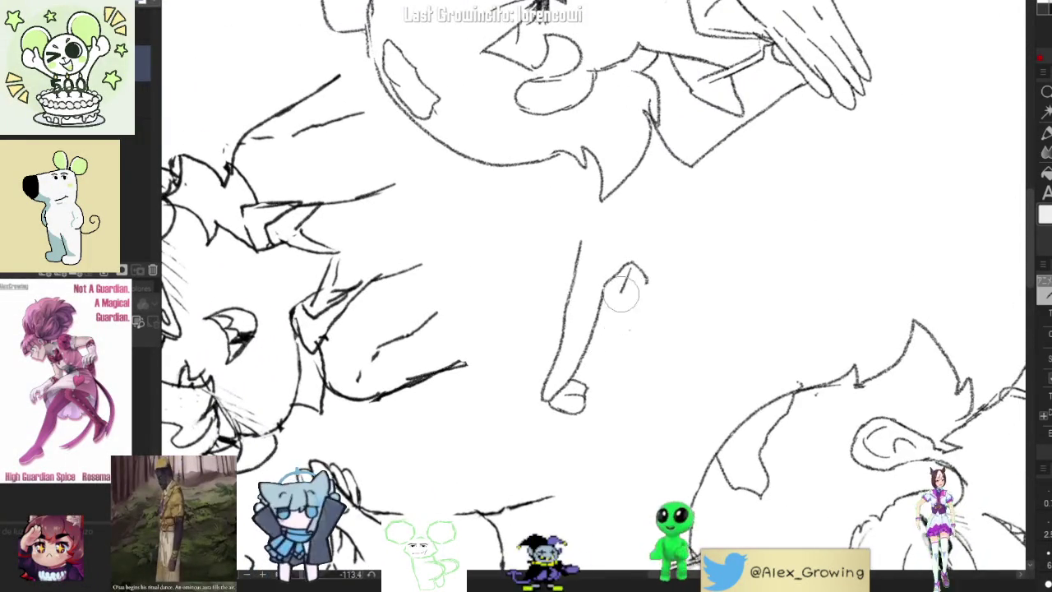
Draw the arm's right side and finger curves under the stick, then extend its tip line
{"action": "mouse_move", "coordinate": [598, 363]}
{"action": "left_mouse_down"}
{"action": "mouse_move", "coordinate": [619, 285]}
{"action": "mouse_move", "coordinate": [647, 281]}
{"action": "left_mouse_up"}
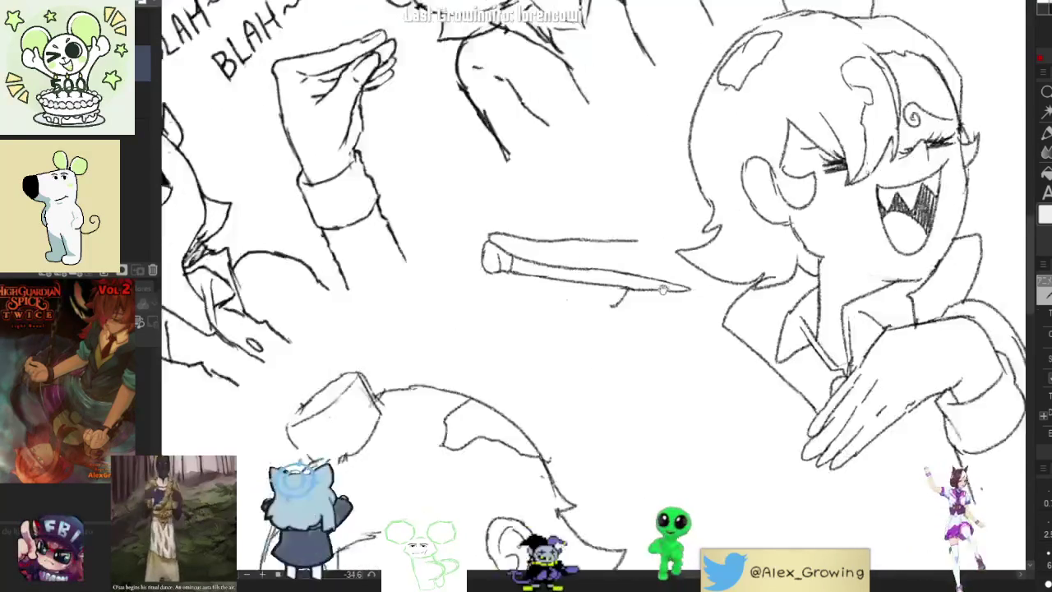
{"action": "mouse_move", "coordinate": [587, 305]}
{"action": "left_mouse_down"}
{"action": "mouse_move", "coordinate": [576, 329]}
{"action": "mouse_move", "coordinate": [645, 336]}
{"action": "left_mouse_up"}
{"action": "key", "text": "ctrl+z"}
{"action": "key", "text": "ctrl+z"}
{"action": "left_click_drag", "start_coordinate": [538, 301], "coordinate": [613, 333]}
{"action": "key", "text": "ctrl+z"}
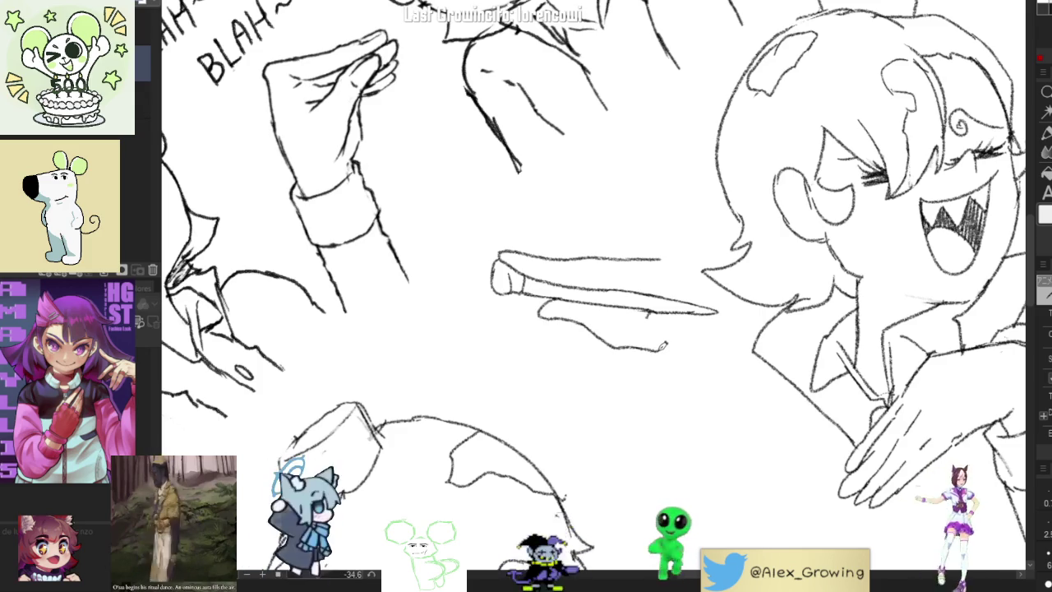
{"action": "key", "text": "ctrl+z"}
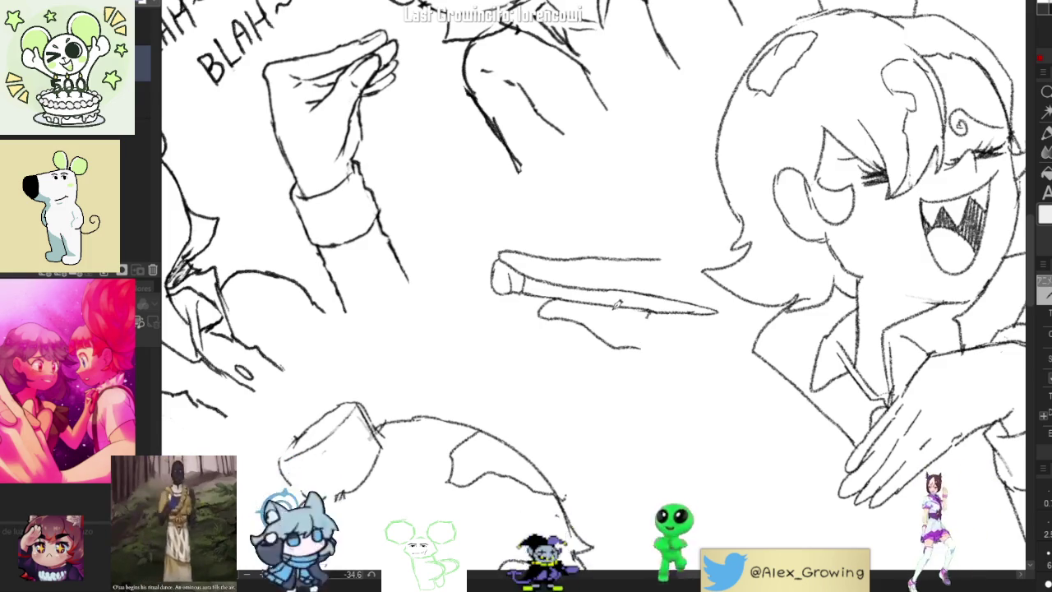
{"action": "left_click_drag", "start_coordinate": [604, 283], "coordinate": [604, 329]}
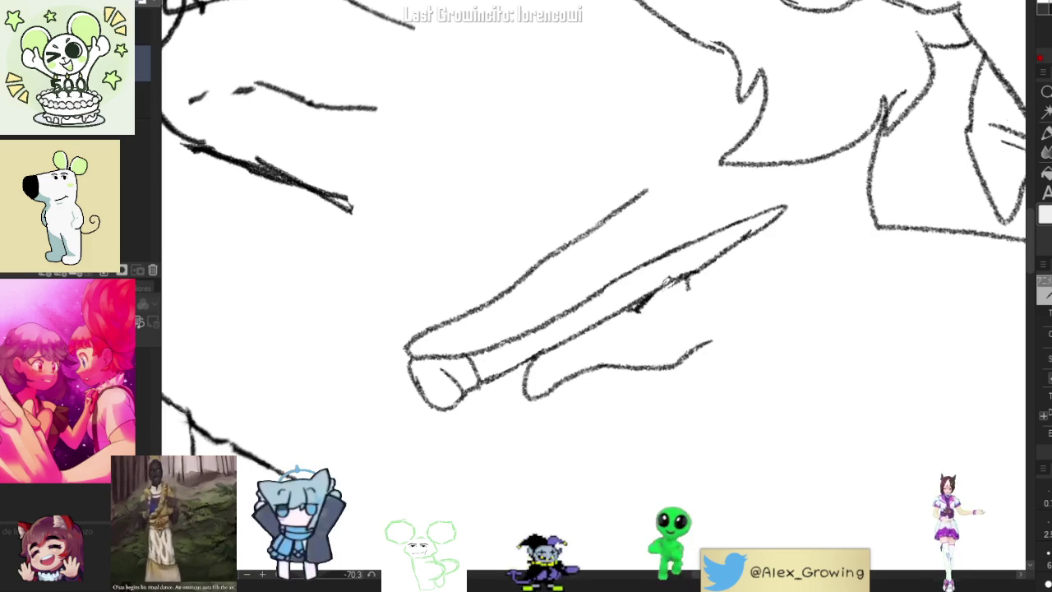
{"action": "left_click_drag", "start_coordinate": [639, 301], "coordinate": [639, 315]}
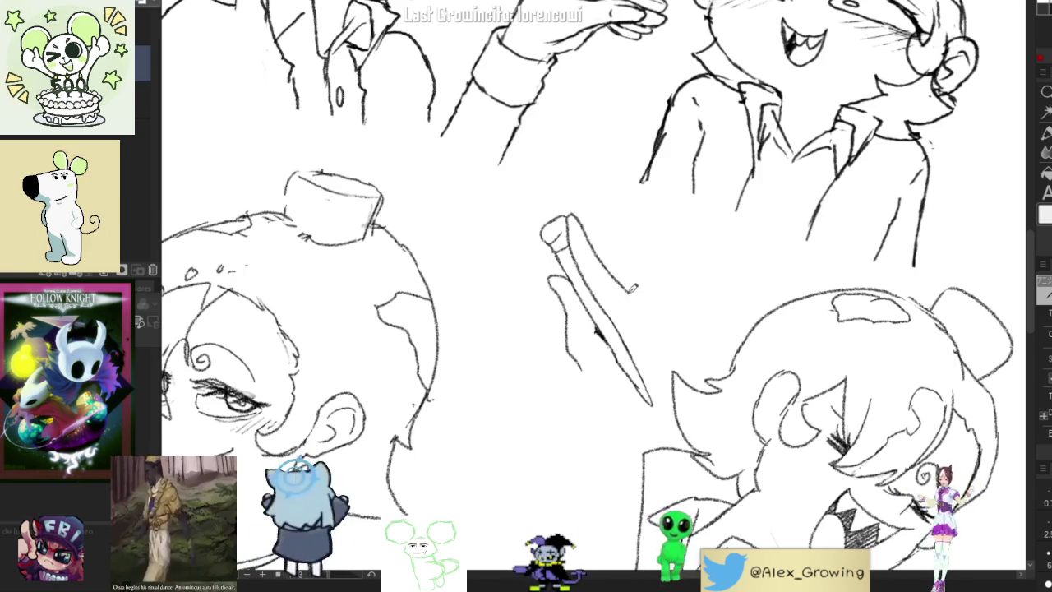
{"action": "left_click_drag", "start_coordinate": [633, 288], "coordinate": [644, 294]}
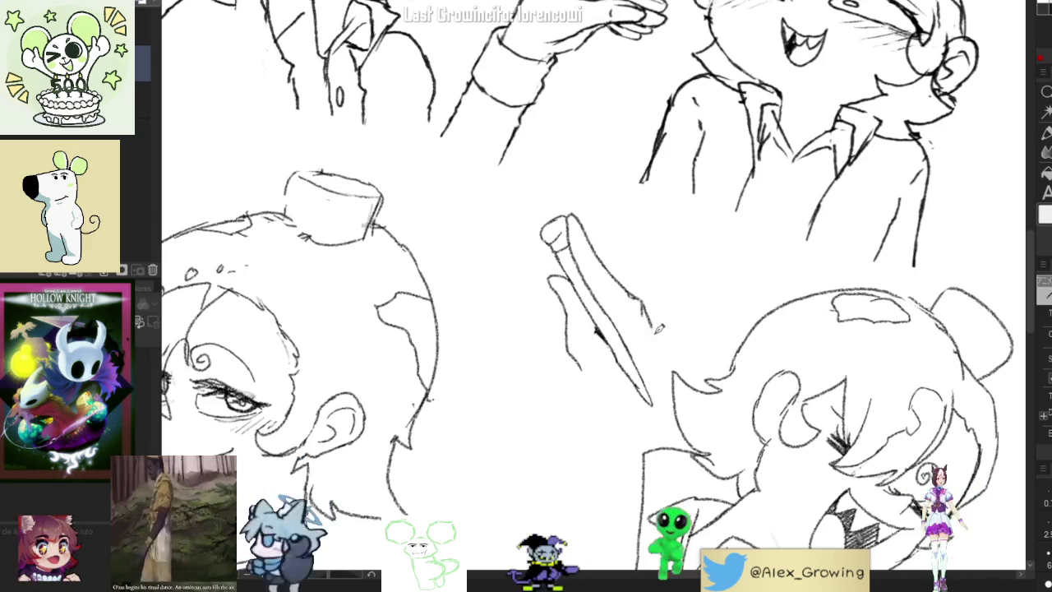
Rotate the canvas around the stick and add strokes to the gripping hand
{"action": "scroll", "coordinate": [592, 296], "scroll_direction": "down", "scroll_amount": 3}
{"action": "scroll", "coordinate": [592, 296], "scroll_direction": "up", "scroll_amount": 3}
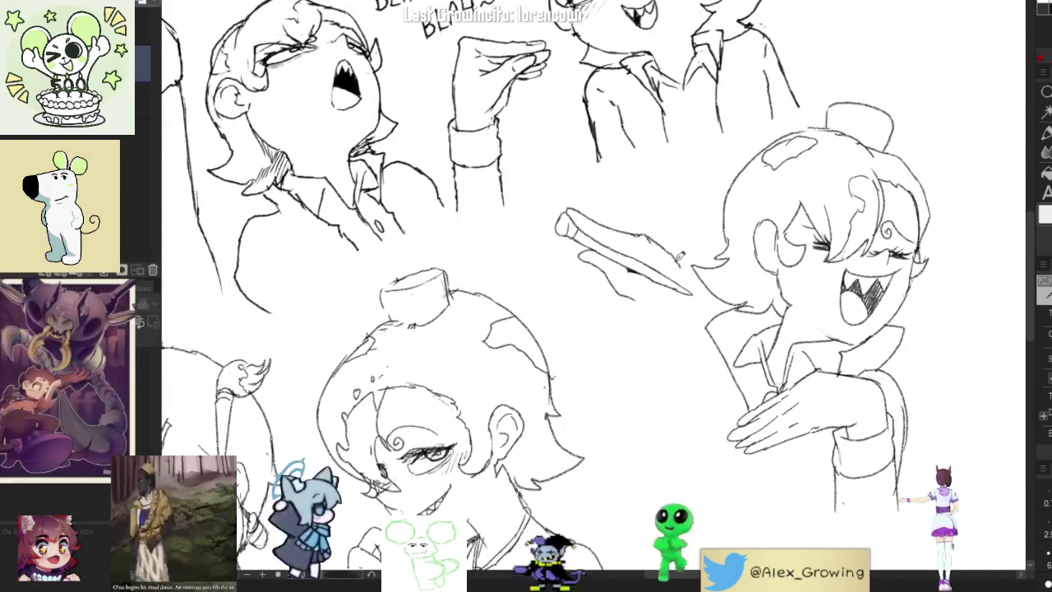
{"action": "left_click_drag", "start_coordinate": [632, 267], "coordinate": [655, 304]}
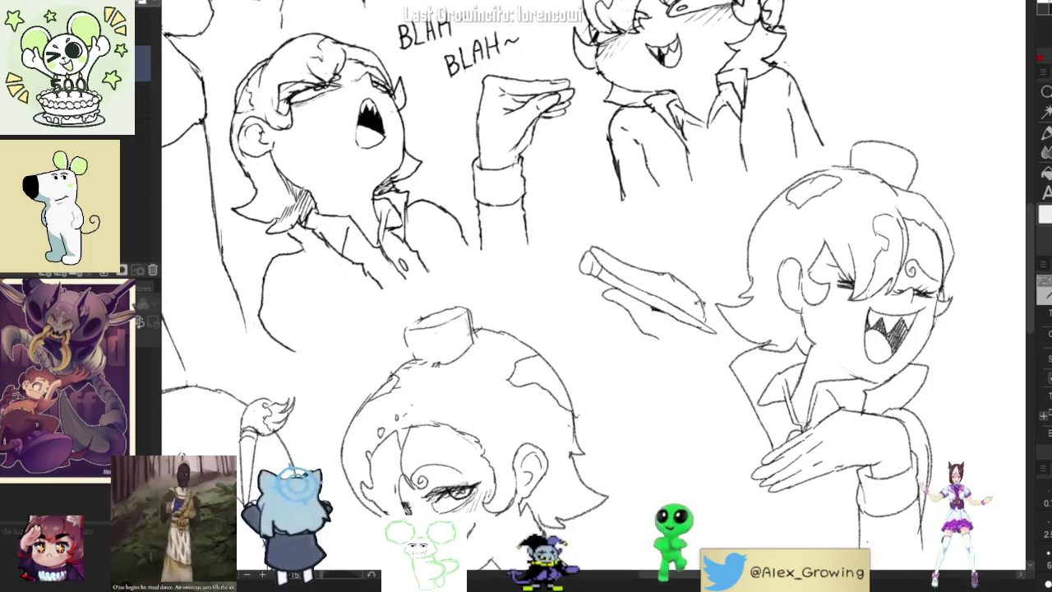
{"action": "left_click_drag", "start_coordinate": [643, 290], "coordinate": [605, 247]}
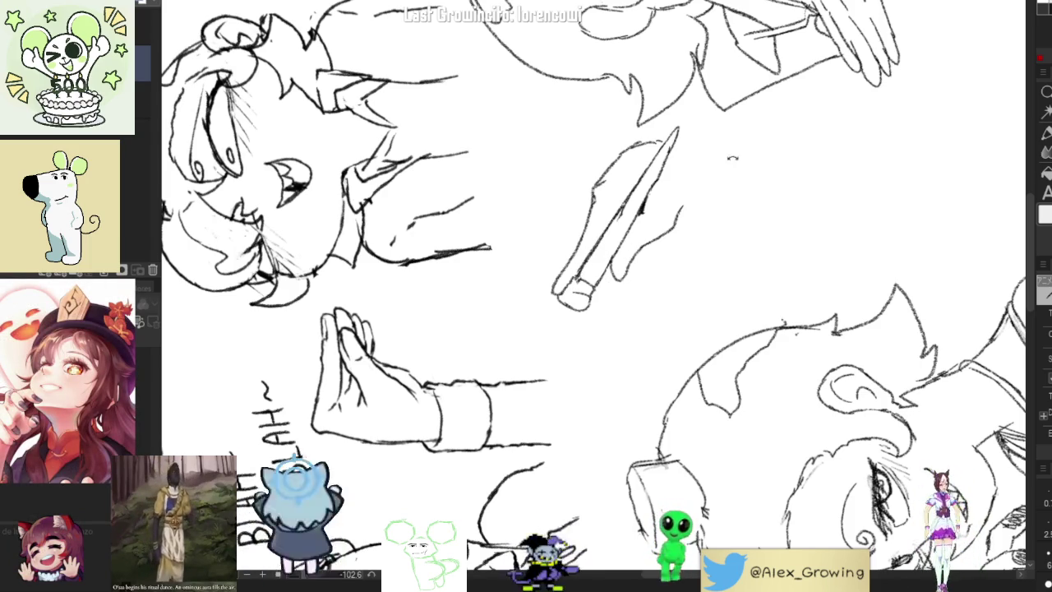
{"action": "left_click_drag", "start_coordinate": [726, 145], "coordinate": [616, 239]}
{"action": "left_click_drag", "start_coordinate": [718, 213], "coordinate": [659, 220]}
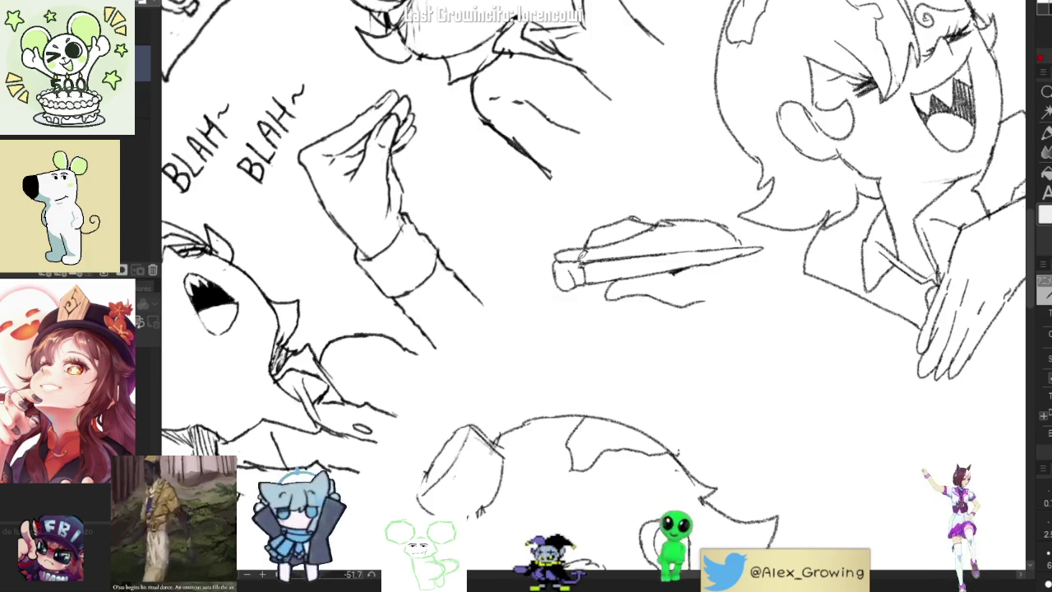
{"action": "mouse_move", "coordinate": [600, 259]}
{"action": "left_mouse_down"}
{"action": "mouse_move", "coordinate": [621, 232]}
{"action": "mouse_move", "coordinate": [657, 235]}
{"action": "left_mouse_up"}
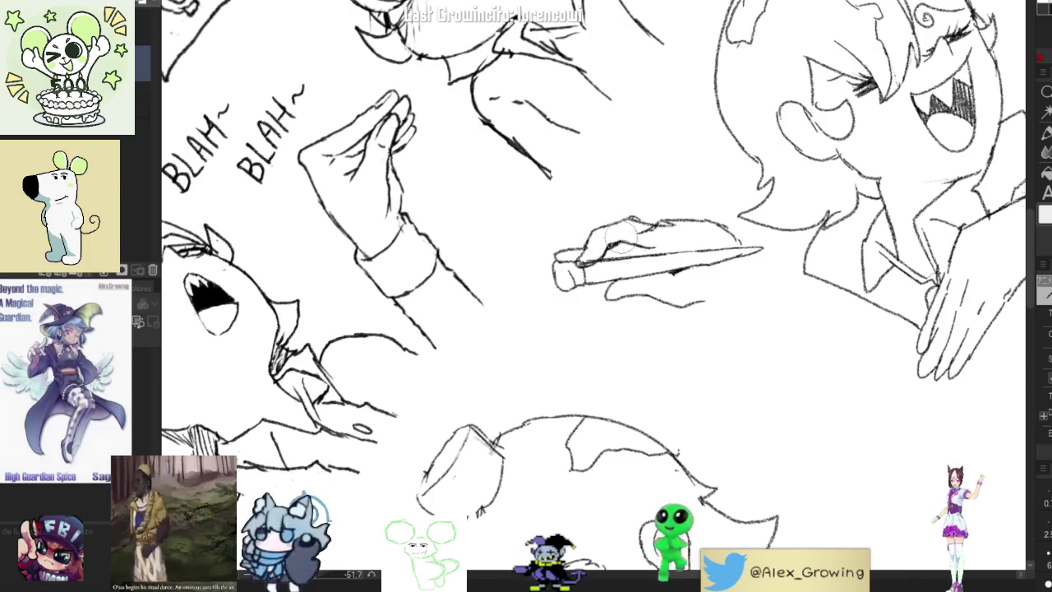
{"action": "mouse_move", "coordinate": [646, 231]}
{"action": "left_mouse_down"}
{"action": "mouse_move", "coordinate": [658, 247]}
{"action": "mouse_move", "coordinate": [592, 296]}
{"action": "mouse_move", "coordinate": [576, 272]}
{"action": "mouse_move", "coordinate": [617, 224]}
{"action": "mouse_move", "coordinate": [569, 250]}
{"action": "mouse_move", "coordinate": [597, 296]}
{"action": "mouse_move", "coordinate": [627, 289]}
{"action": "mouse_move", "coordinate": [615, 306]}
{"action": "mouse_move", "coordinate": [640, 306]}
{"action": "left_mouse_up"}
Hatch dark bristles near the paintbrush handle
{"action": "scroll", "coordinate": [617, 224], "scroll_direction": "up", "scroll_amount": 3}
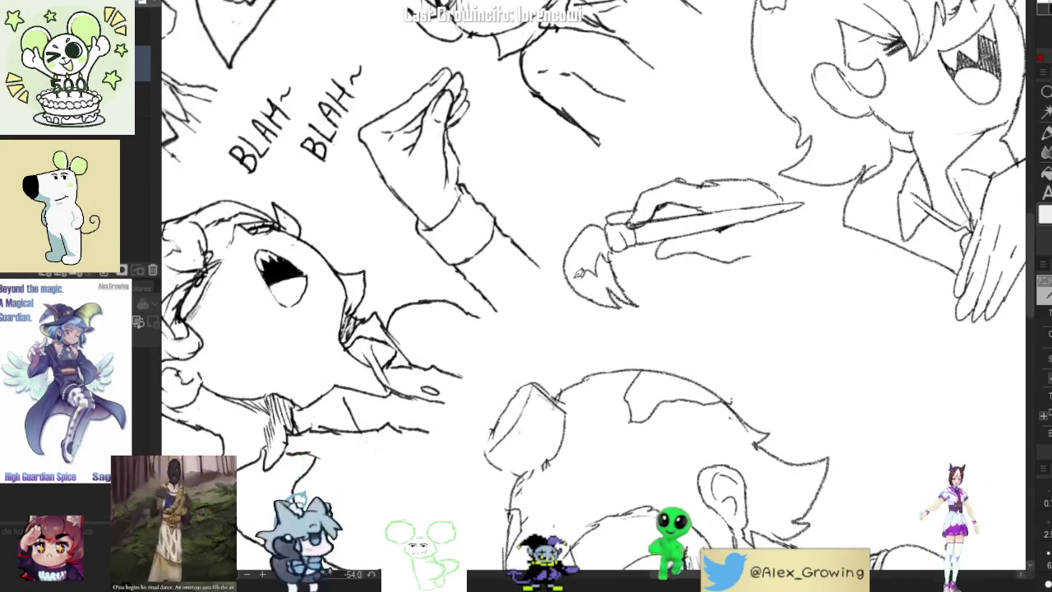
{"action": "scroll", "coordinate": [592, 296], "scroll_direction": "down", "scroll_amount": 3}
{"action": "scroll", "coordinate": [592, 296], "scroll_direction": "up", "scroll_amount": 3}
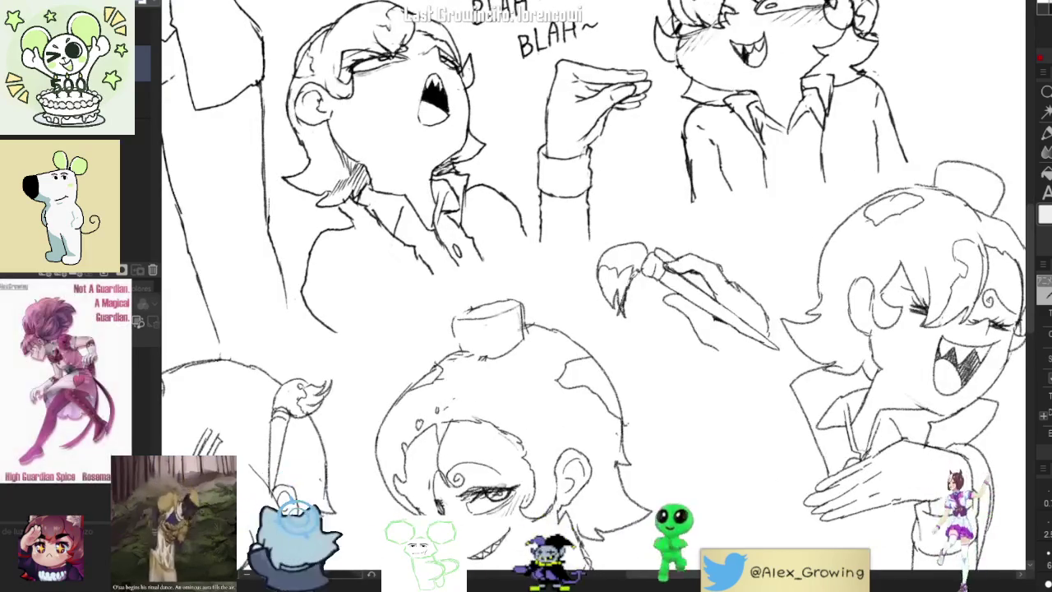
{"action": "left_click_drag", "start_coordinate": [636, 263], "coordinate": [618, 299]}
{"action": "scroll", "coordinate": [605, 271], "scroll_direction": "down", "scroll_amount": 5}
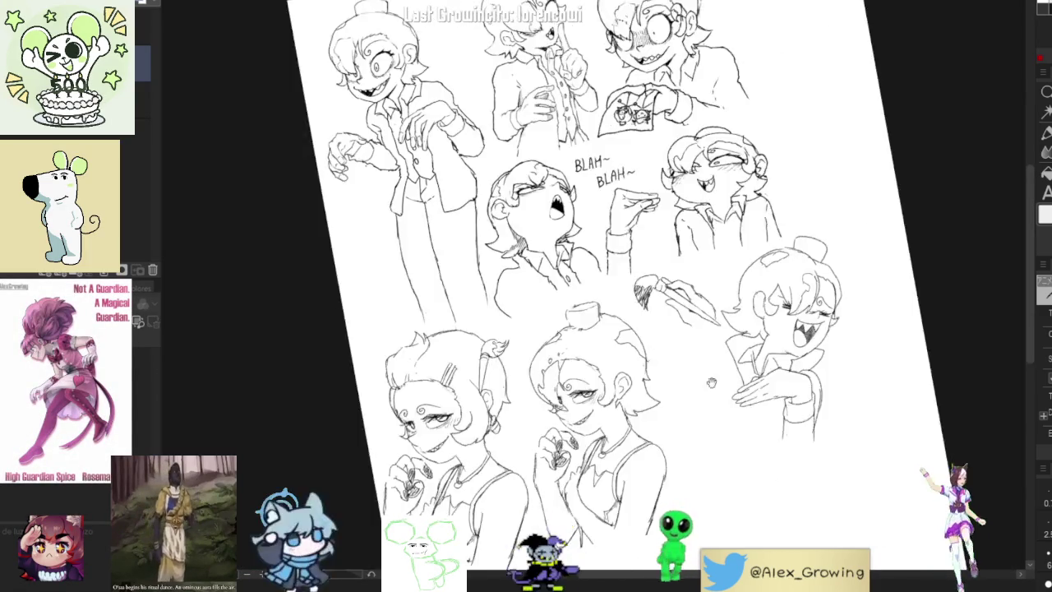
{"action": "scroll", "coordinate": [605, 272], "scroll_direction": "up", "scroll_amount": 2}
{"action": "scroll", "coordinate": [605, 271], "scroll_direction": "up", "scroll_amount": 2}
{"action": "scroll", "coordinate": [712, 256], "scroll_direction": "up", "scroll_amount": 2}
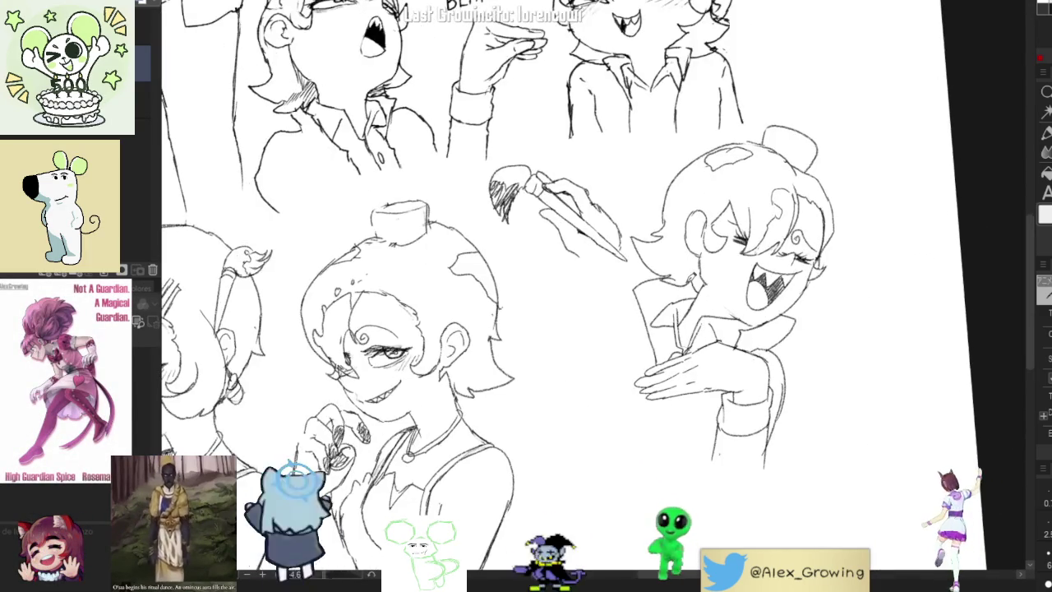
{"action": "scroll", "coordinate": [598, 289], "scroll_direction": "up", "scroll_amount": 1}
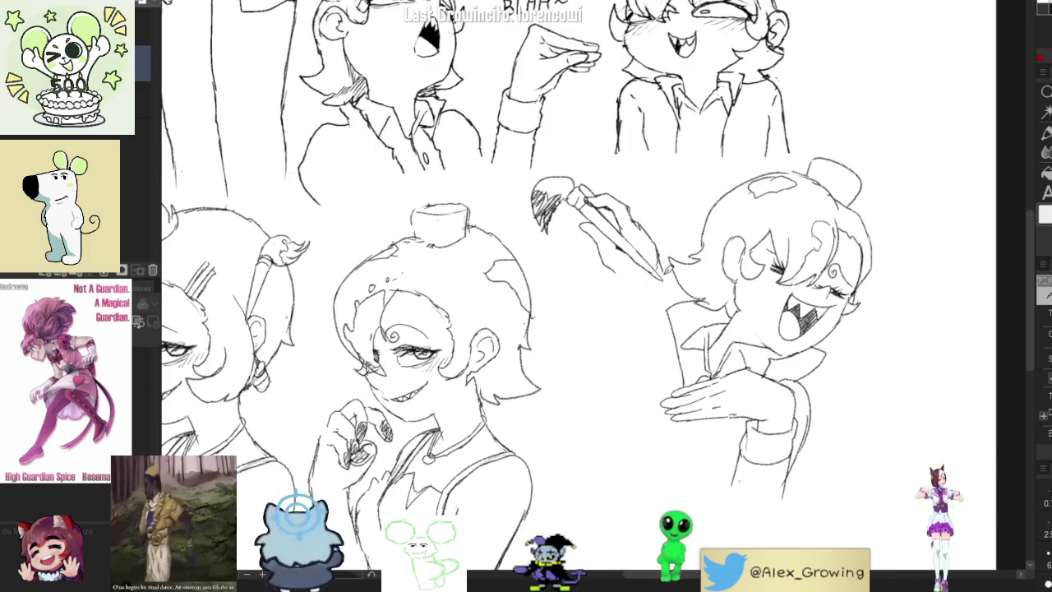
Fill out the brush-holding hand with underside, lower edge and arm strokes
{"action": "left_click_drag", "start_coordinate": [610, 255], "coordinate": [640, 288]}
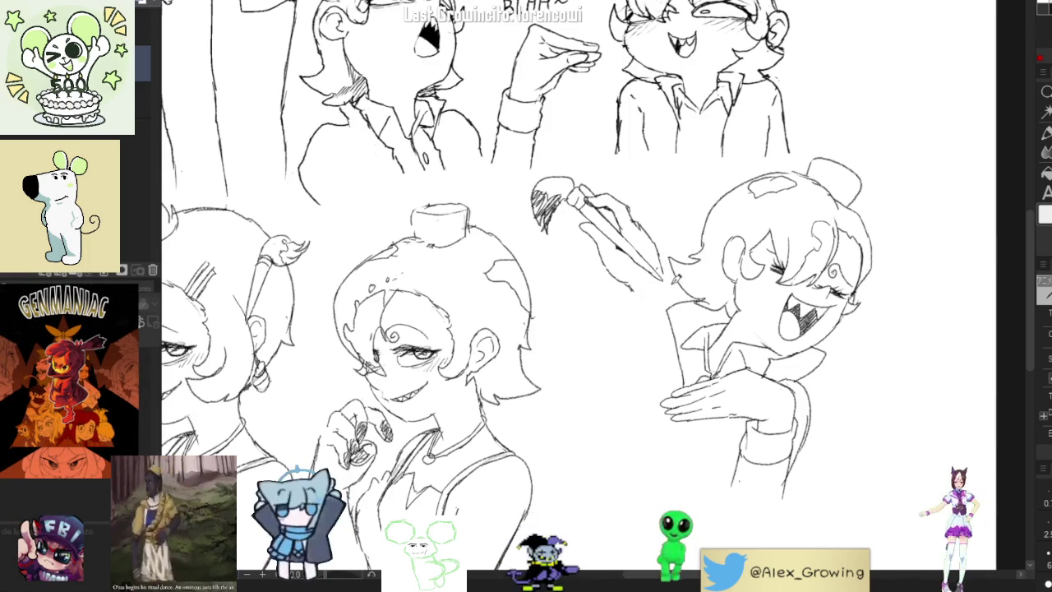
{"action": "left_click_drag", "start_coordinate": [630, 291], "coordinate": [679, 288]}
{"action": "left_click_drag", "start_coordinate": [670, 276], "coordinate": [680, 290]}
{"action": "left_click_drag", "start_coordinate": [633, 314], "coordinate": [689, 282]}
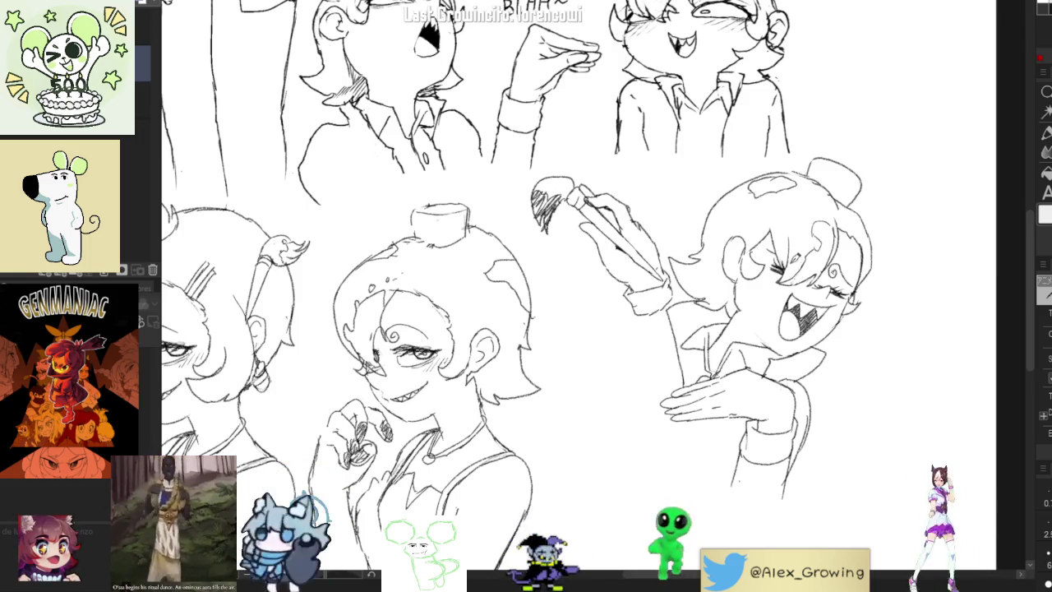
{"action": "left_click_drag", "start_coordinate": [661, 327], "coordinate": [648, 356]}
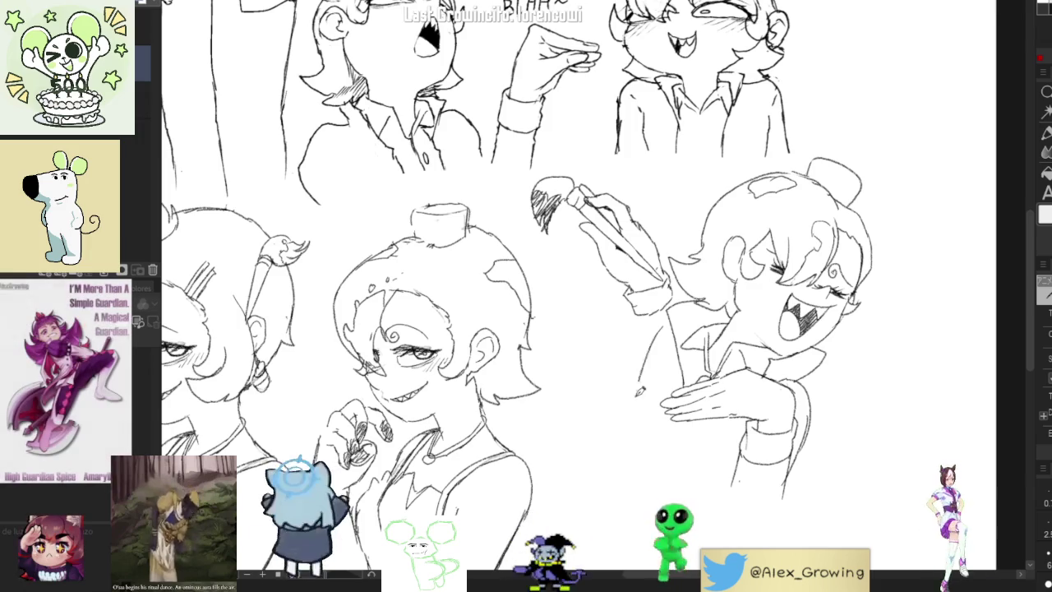
{"action": "left_click_drag", "start_coordinate": [645, 312], "coordinate": [631, 345]}
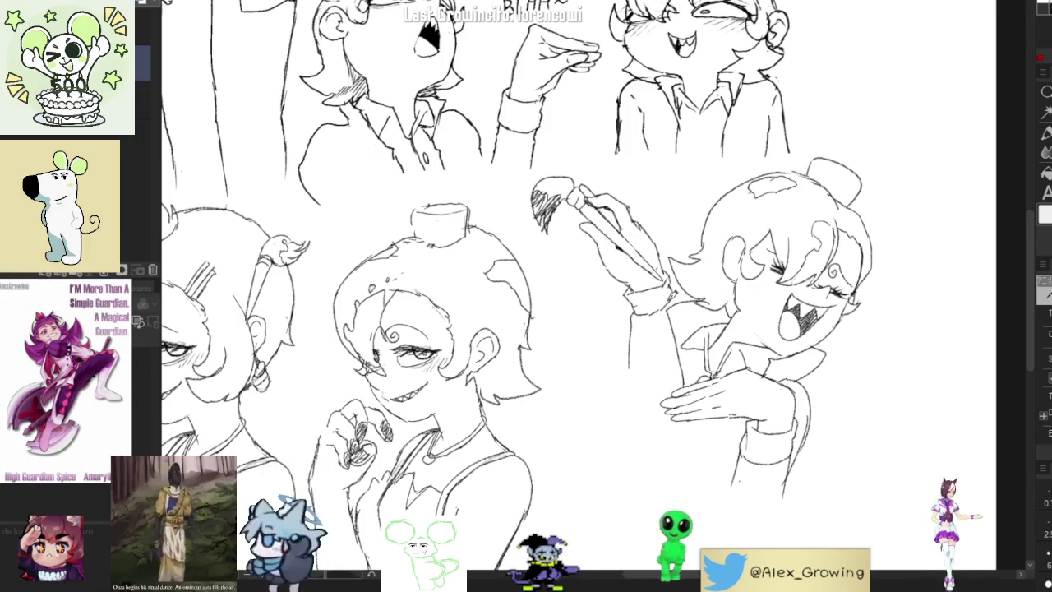
{"action": "scroll", "coordinate": [579, 293], "scroll_direction": "down", "scroll_amount": 1}
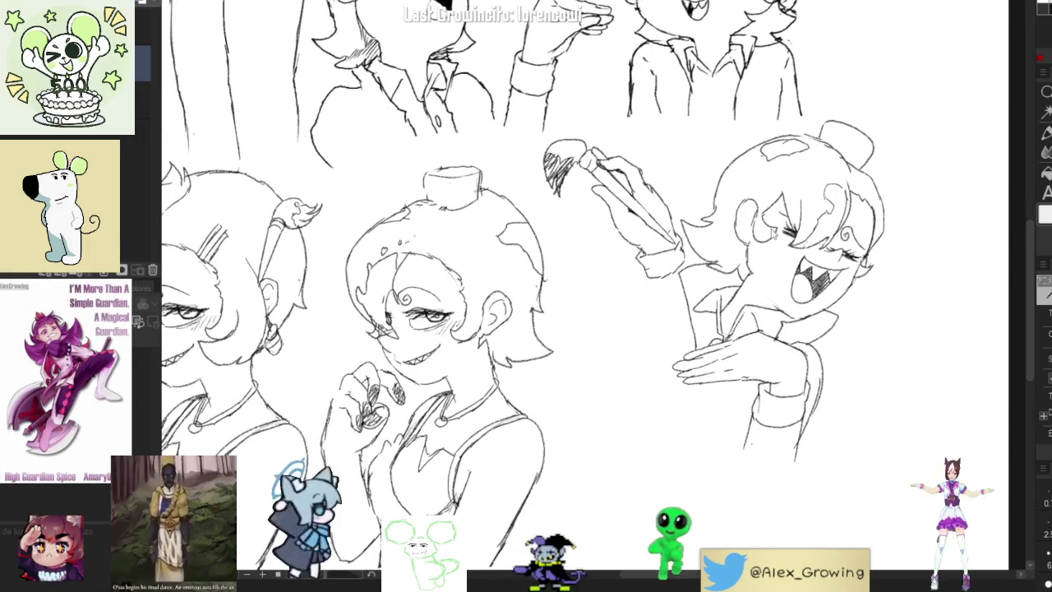
{"action": "left_click_drag", "start_coordinate": [692, 295], "coordinate": [665, 342]}
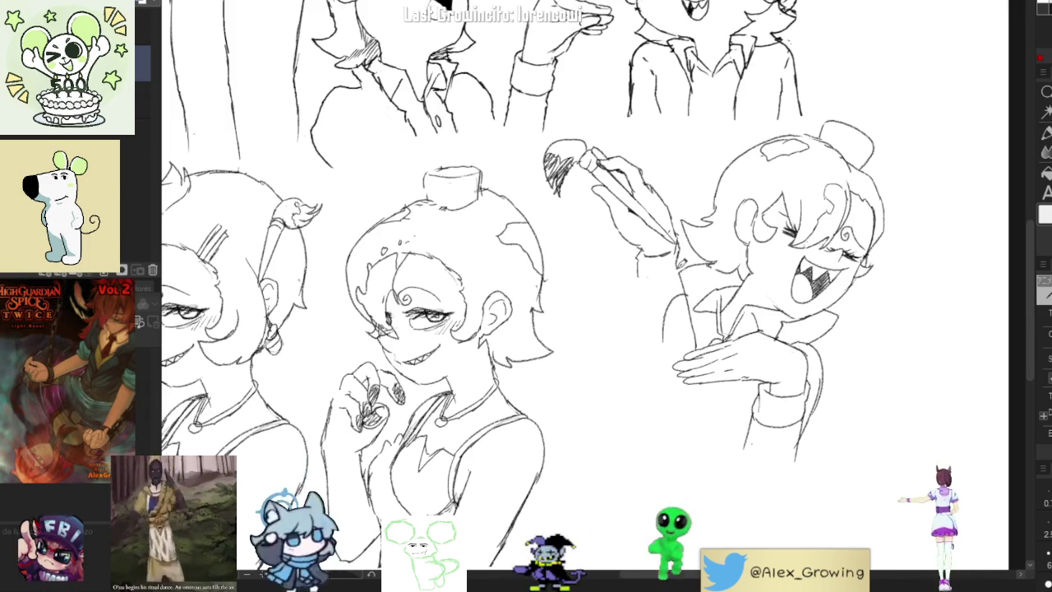
Freehand-select the laughing head and its hand
{"action": "left_click_drag", "start_coordinate": [645, 263], "coordinate": [604, 263]}
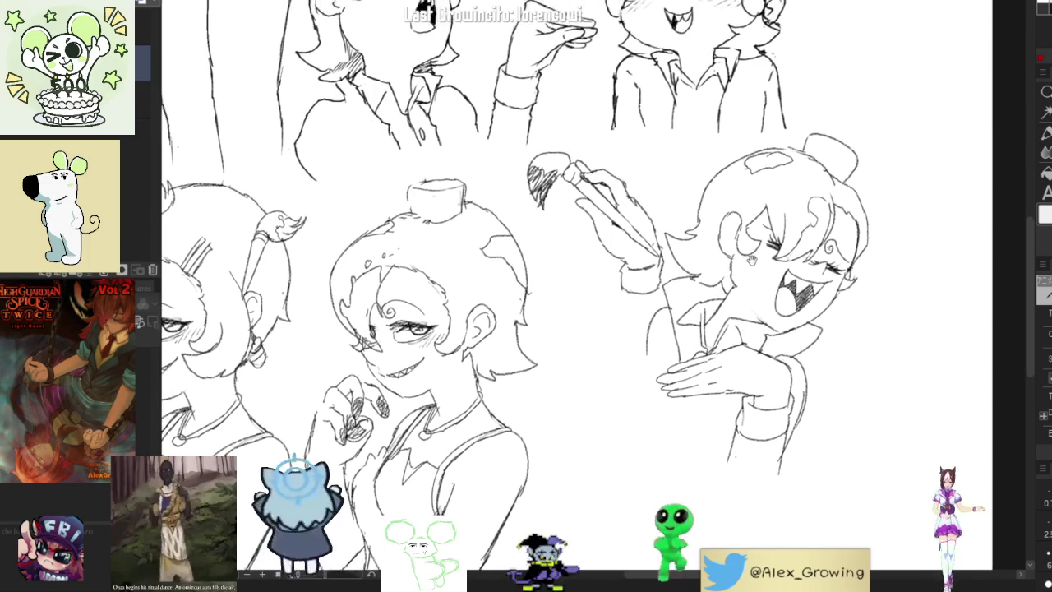
{"action": "key", "text": "m"}
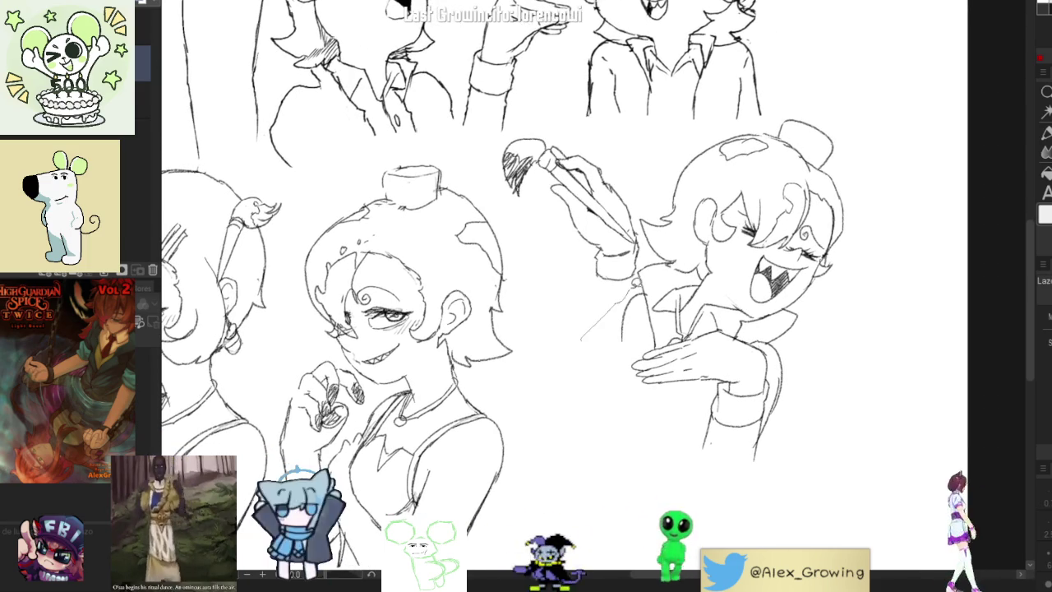
{"action": "mouse_move", "coordinate": [634, 284]}
{"action": "left_mouse_down"}
{"action": "mouse_move", "coordinate": [751, 495]}
{"action": "mouse_move", "coordinate": [585, 354]}
{"action": "left_mouse_up"}
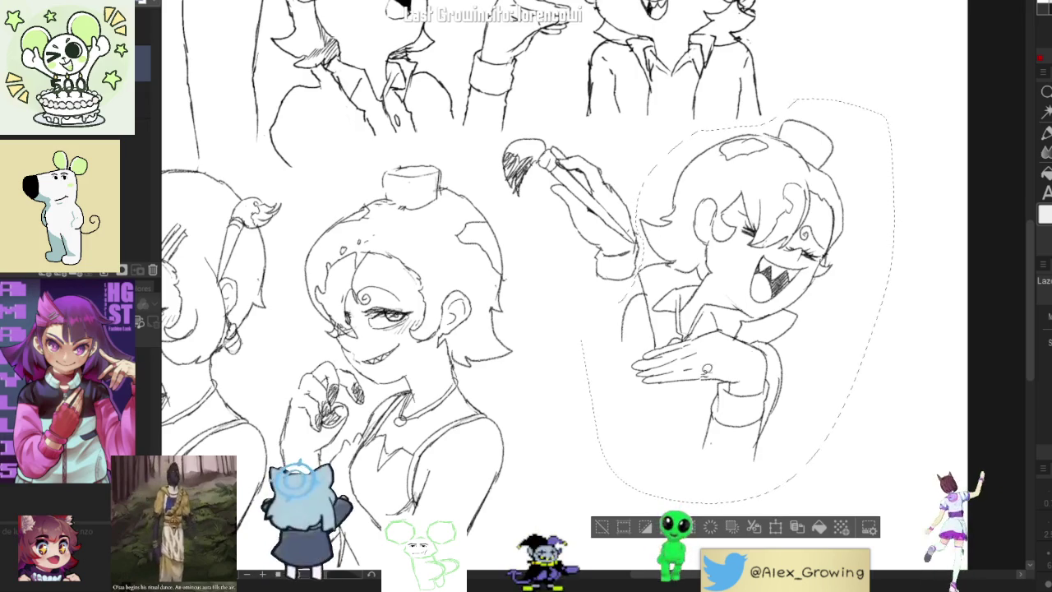
Move the selected laughing figure slightly right and deselect it
{"action": "left_click", "coordinate": [775, 527]}
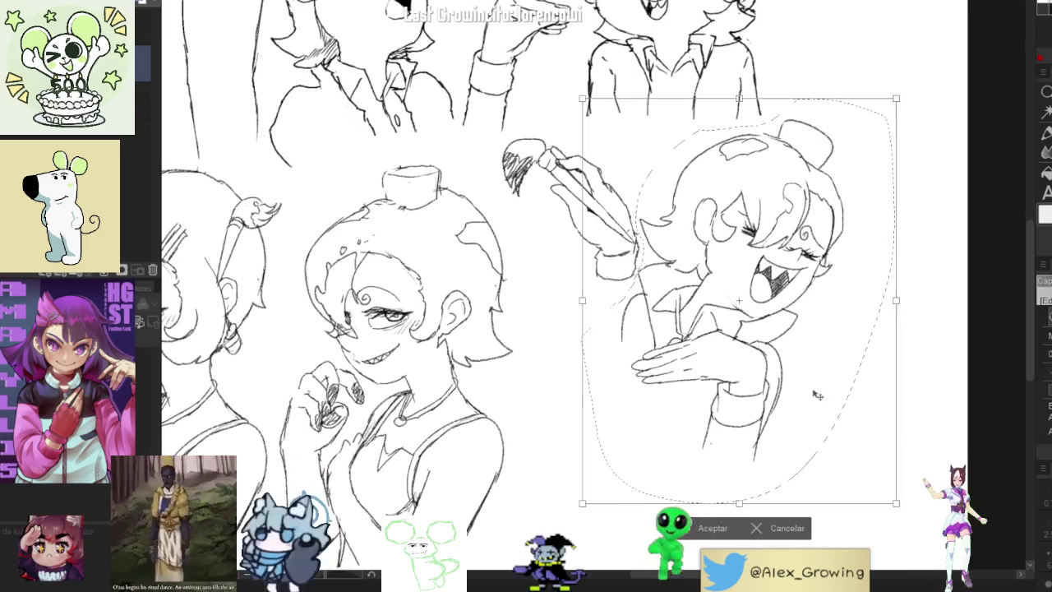
{"action": "left_click_drag", "start_coordinate": [786, 466], "coordinate": [817, 470]}
{"action": "left_click", "coordinate": [810, 528]}
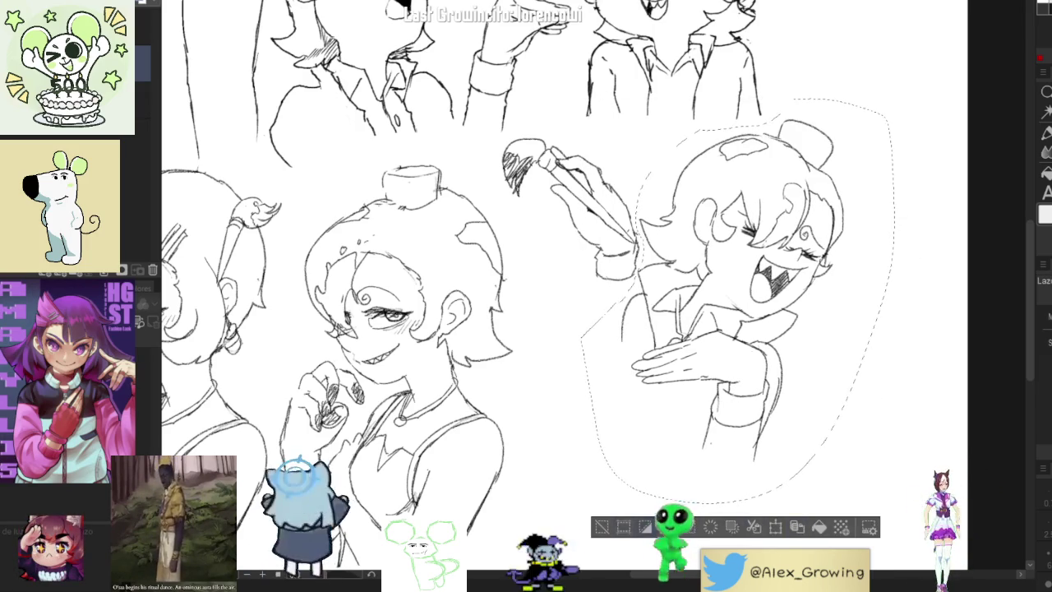
{"action": "left_click", "coordinate": [775, 527]}
{"action": "left_click_drag", "start_coordinate": [772, 461], "coordinate": [801, 464]}
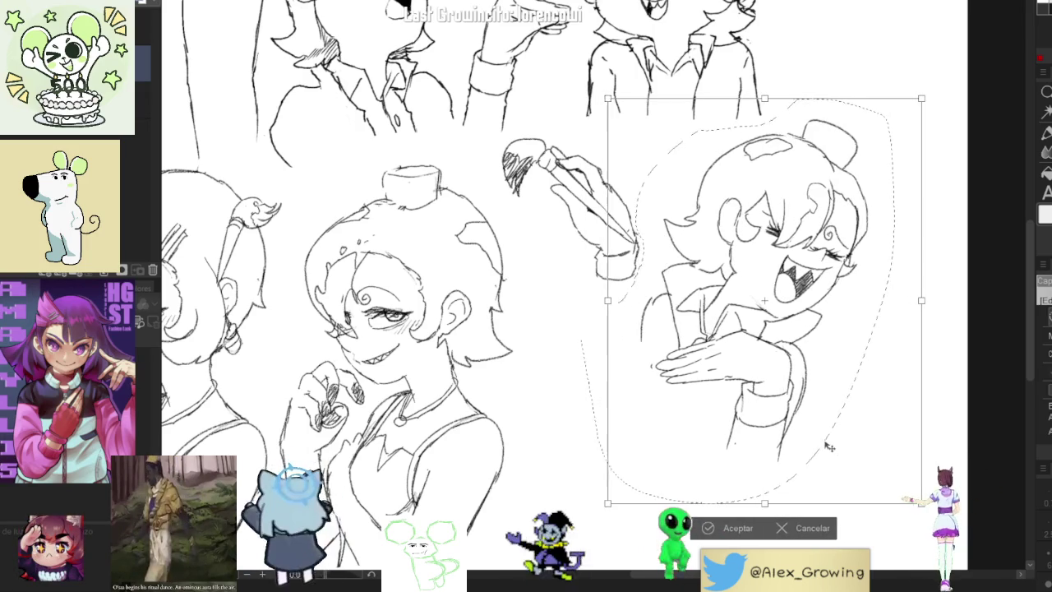
{"action": "left_click", "coordinate": [743, 528]}
{"action": "left_click", "coordinate": [643, 505]}
Lasso the hand and laughing figure together and shift them right and down
{"action": "left_click_drag", "start_coordinate": [595, 133], "coordinate": [662, 214]}
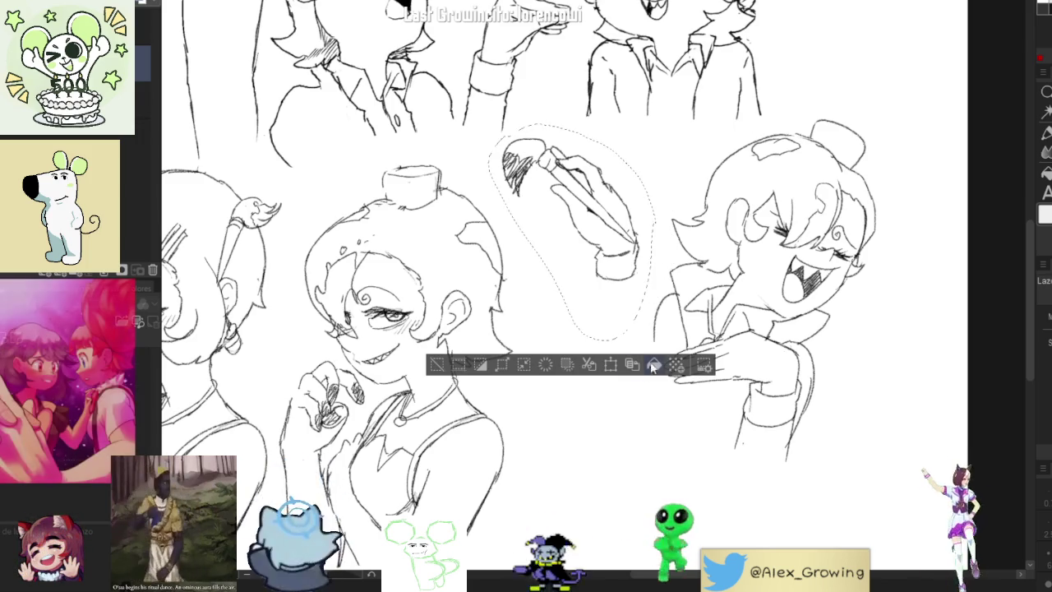
{"action": "mouse_move", "coordinate": [637, 210]}
{"action": "left_mouse_down"}
{"action": "mouse_move", "coordinate": [814, 98]}
{"action": "mouse_move", "coordinate": [612, 337]}
{"action": "left_mouse_up"}
{"action": "key", "text": "ctrl+t"}
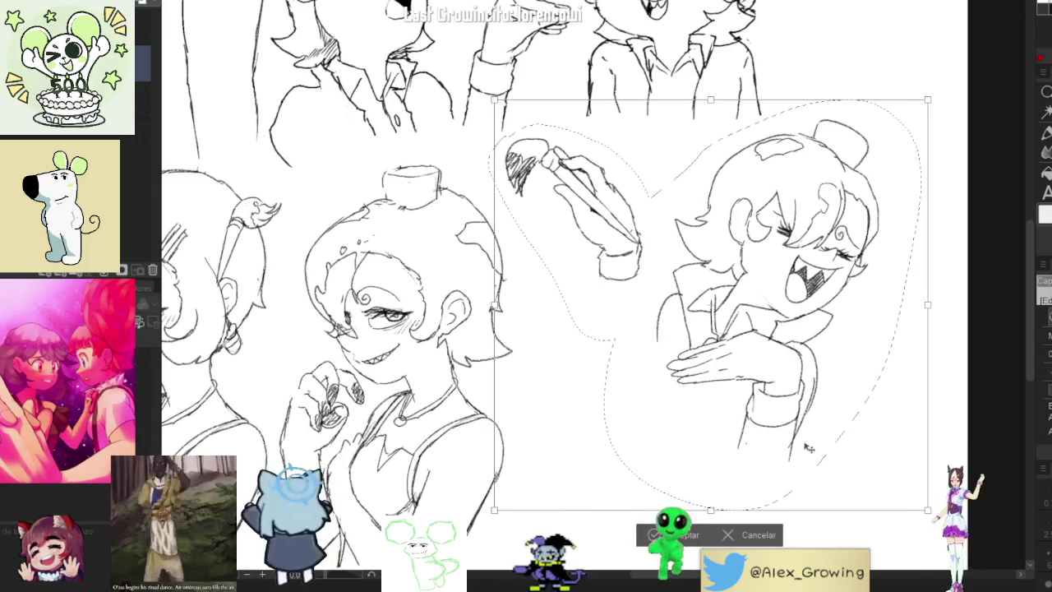
{"action": "left_click_drag", "start_coordinate": [807, 448], "coordinate": [795, 454]}
{"action": "scroll", "coordinate": [689, 538], "scroll_direction": "down", "scroll_amount": 3}
{"action": "scroll", "coordinate": [714, 403], "scroll_direction": "up", "scroll_amount": 2}
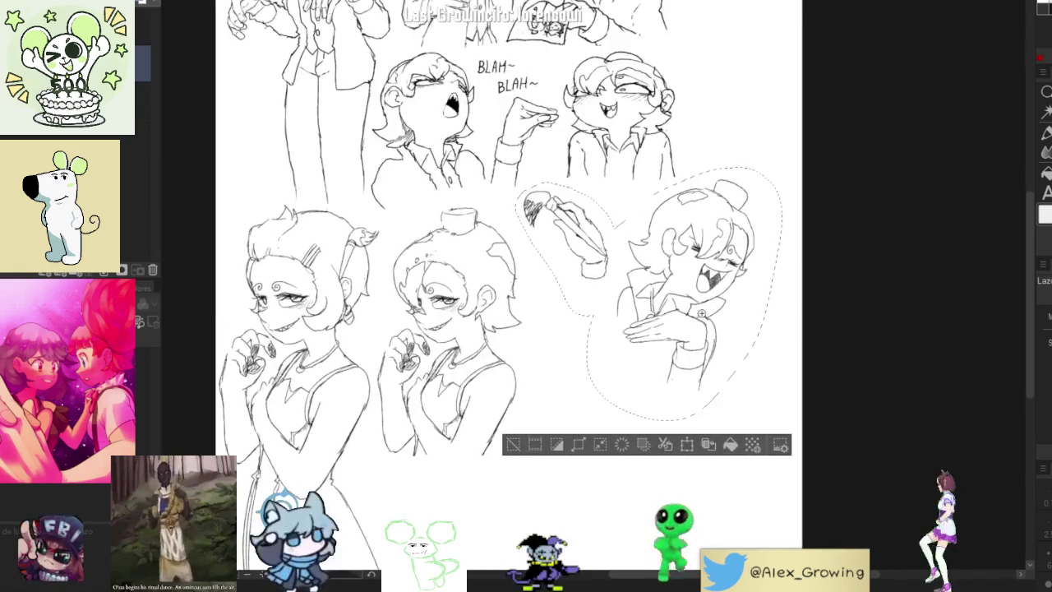
{"action": "left_click_drag", "start_coordinate": [713, 403], "coordinate": [723, 407]}
{"action": "left_click", "coordinate": [608, 445]}
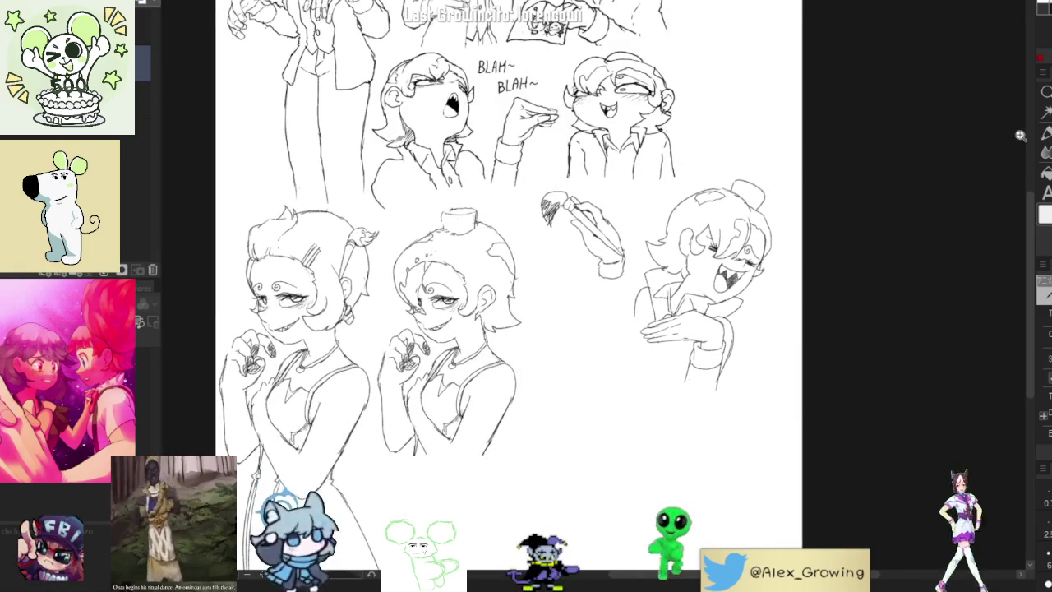
{"action": "scroll", "coordinate": [598, 259], "scroll_direction": "up", "scroll_amount": 2}
Draw cuff, sleeve and arm lines running from the brush-holding hand down to the body
{"action": "mouse_move", "coordinate": [604, 270]}
{"action": "left_mouse_down"}
{"action": "mouse_move", "coordinate": [589, 294]}
{"action": "mouse_move", "coordinate": [592, 338]}
{"action": "mouse_move", "coordinate": [647, 265]}
{"action": "left_mouse_up"}
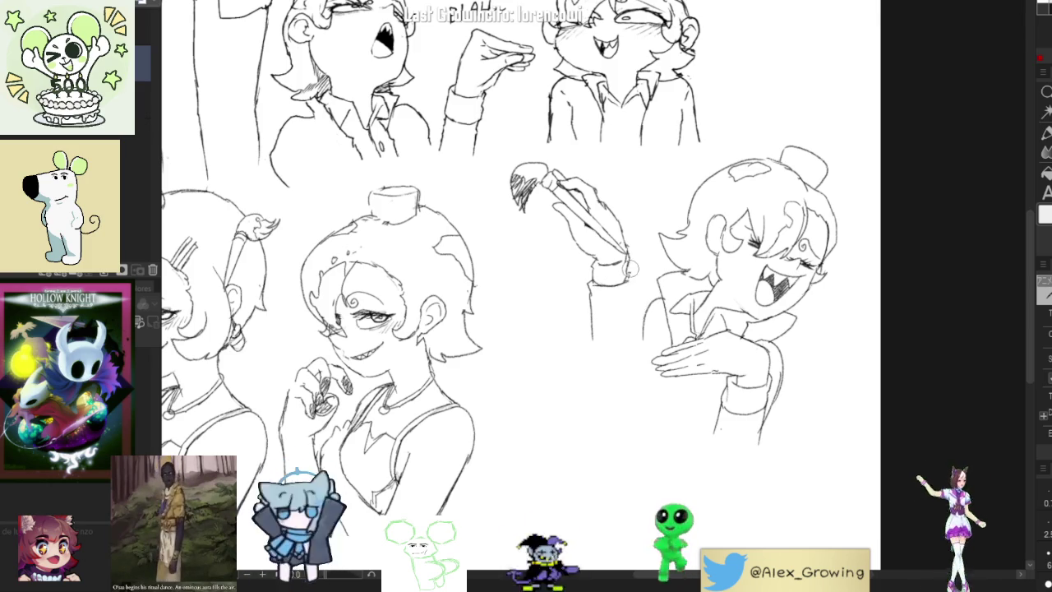
{"action": "left_click_drag", "start_coordinate": [635, 276], "coordinate": [632, 306]}
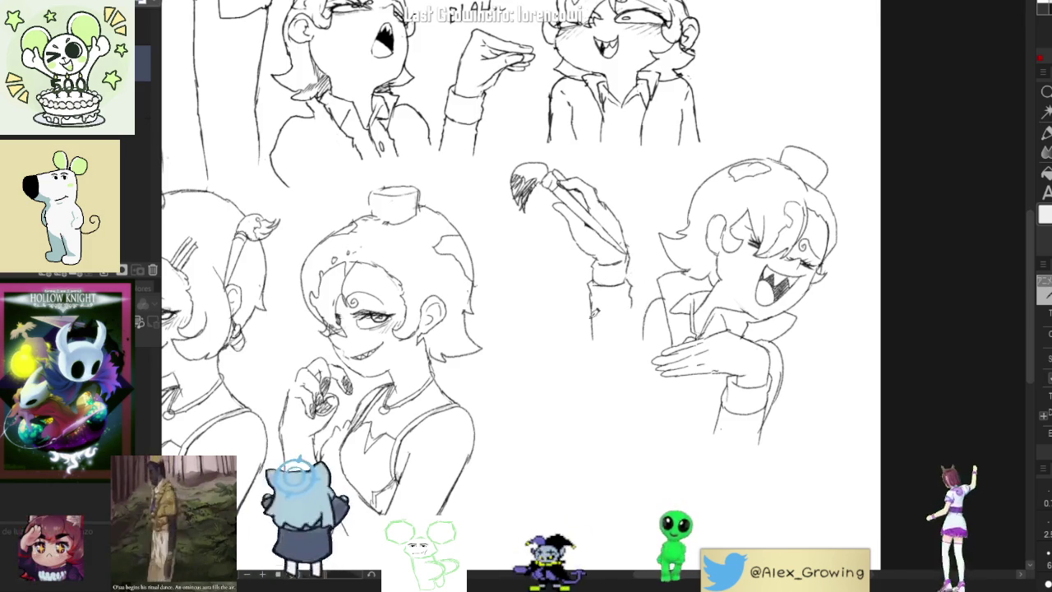
{"action": "left_click_drag", "start_coordinate": [589, 352], "coordinate": [606, 394]}
{"action": "left_click_drag", "start_coordinate": [641, 326], "coordinate": [634, 347]}
{"action": "mouse_move", "coordinate": [649, 305]}
{"action": "left_mouse_down"}
{"action": "mouse_move", "coordinate": [660, 298]}
{"action": "mouse_move", "coordinate": [681, 328]}
{"action": "mouse_move", "coordinate": [642, 327]}
{"action": "mouse_move", "coordinate": [634, 358]}
{"action": "mouse_move", "coordinate": [647, 390]}
{"action": "left_mouse_up"}
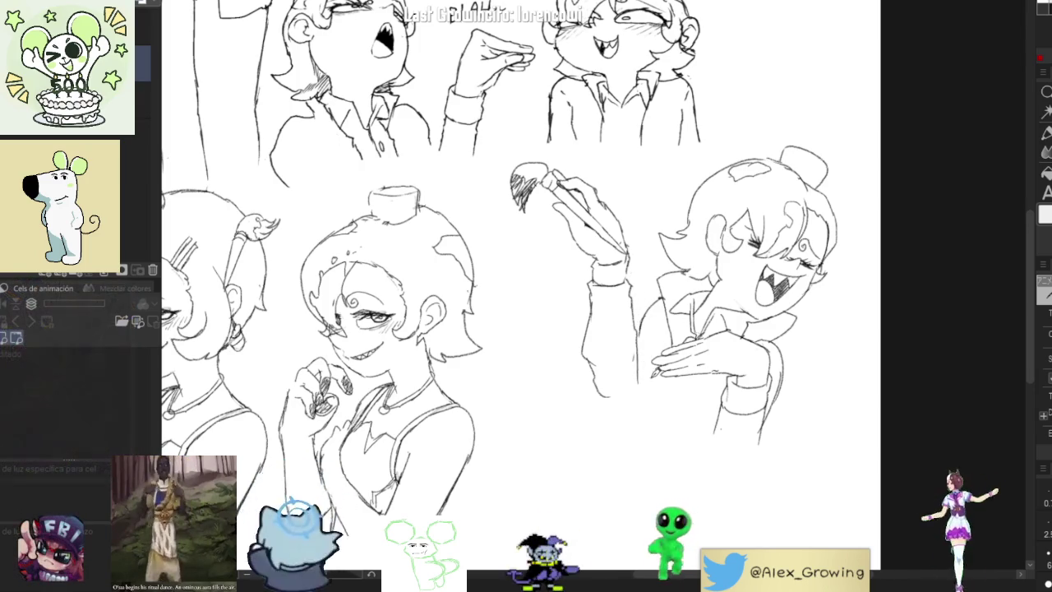
{"action": "left_click_drag", "start_coordinate": [642, 345], "coordinate": [648, 377]}
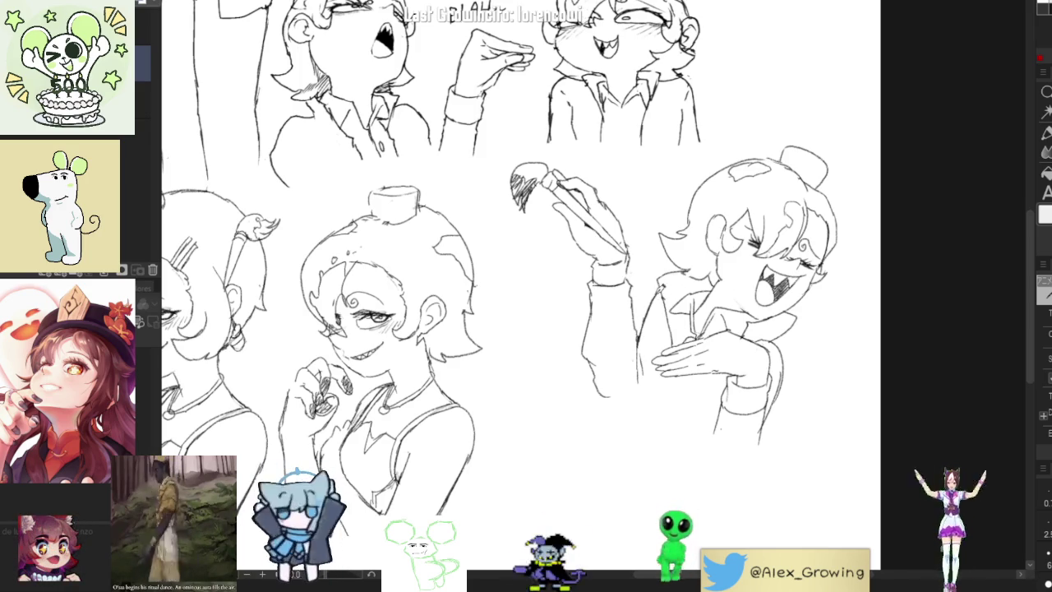
{"action": "left_click_drag", "start_coordinate": [701, 335], "coordinate": [710, 293]}
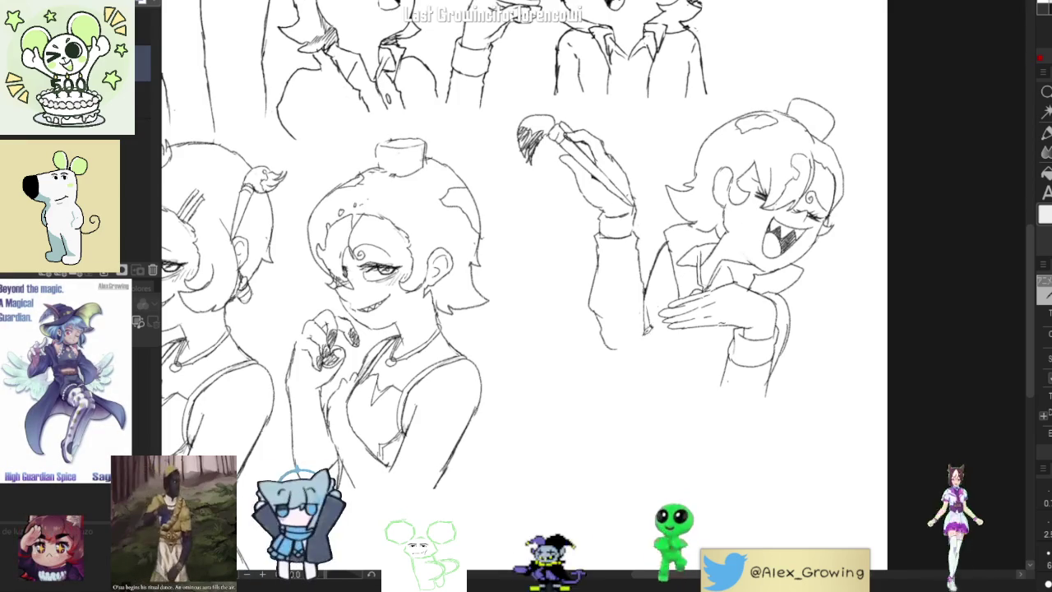
{"action": "left_click_drag", "start_coordinate": [610, 351], "coordinate": [635, 341]}
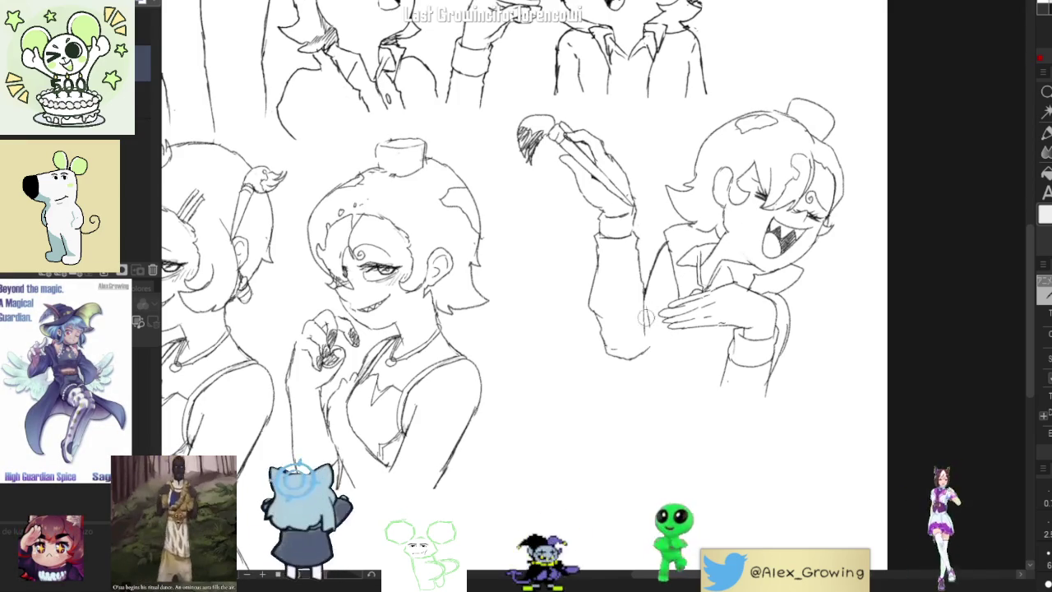
{"action": "mouse_move", "coordinate": [645, 313]}
{"action": "left_mouse_down"}
{"action": "mouse_move", "coordinate": [656, 341]}
{"action": "mouse_move", "coordinate": [647, 288]}
{"action": "left_mouse_up"}
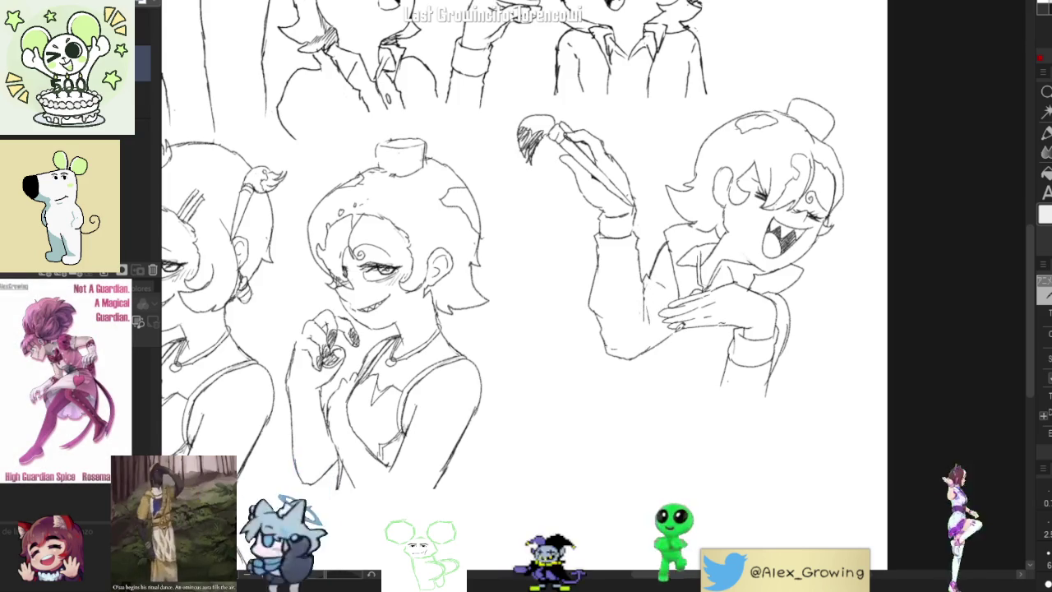
{"action": "left_click_drag", "start_coordinate": [753, 350], "coordinate": [791, 317]}
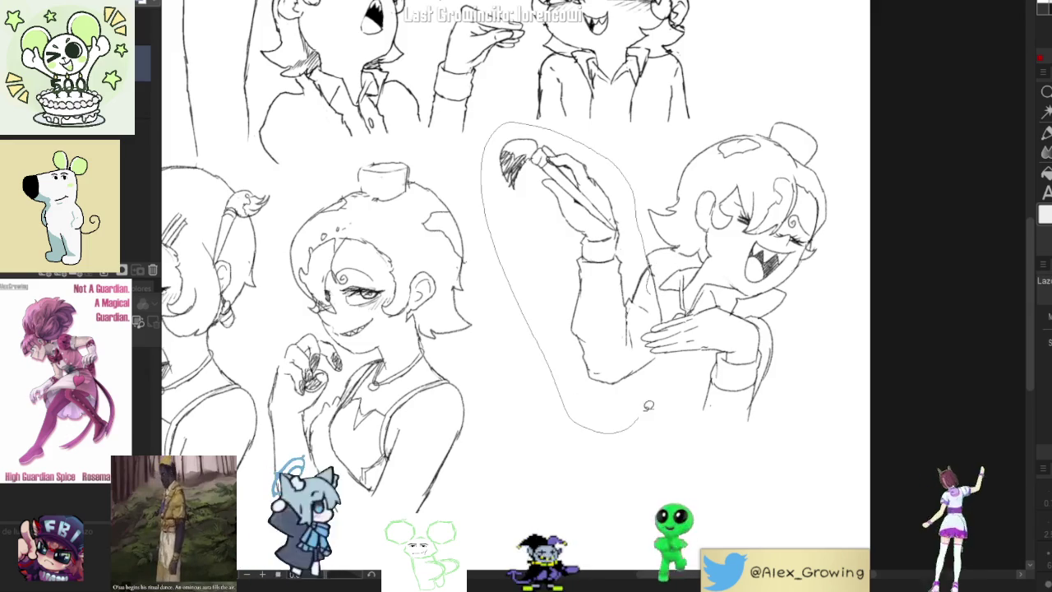
Shrink the lassoed raised arm slightly, tilt it clockwise, and deselect
{"action": "left_click_drag", "start_coordinate": [485, 183], "coordinate": [663, 347]}
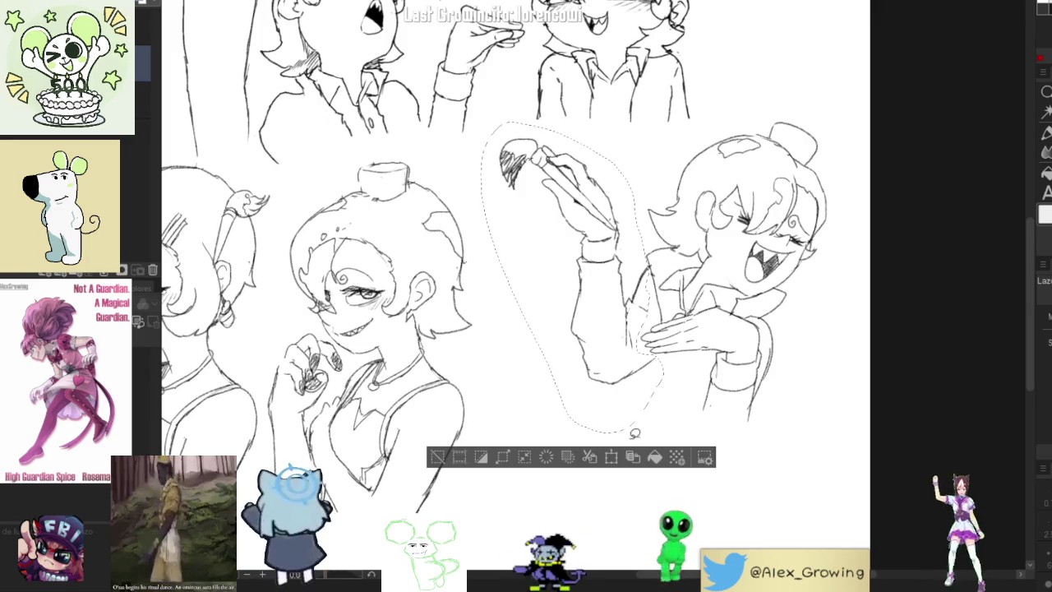
{"action": "left_click", "coordinate": [612, 457]}
{"action": "left_click_drag", "start_coordinate": [665, 434], "coordinate": [656, 406]}
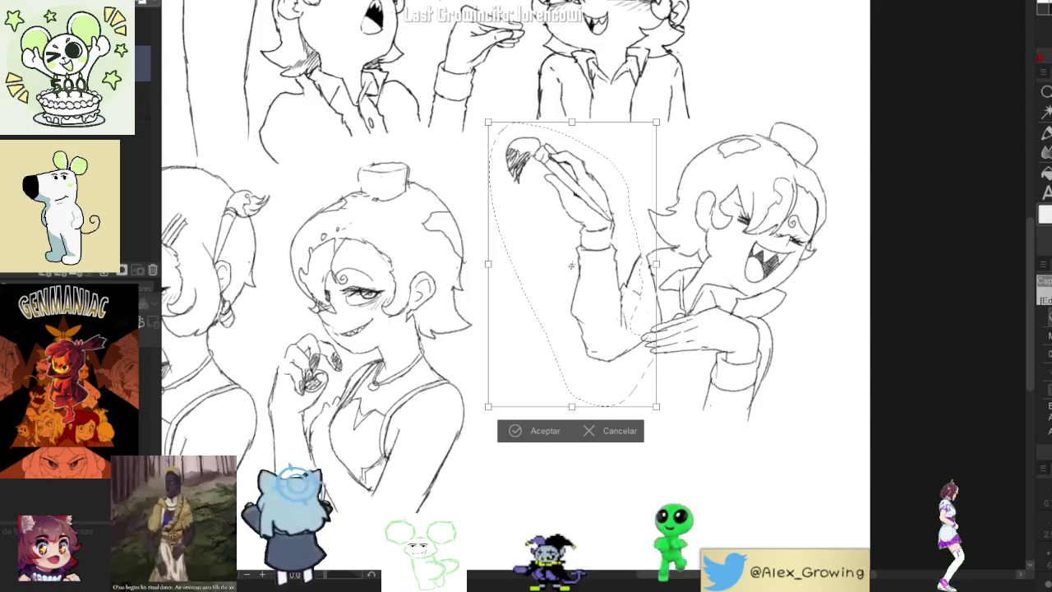
{"action": "left_click_drag", "start_coordinate": [663, 413], "coordinate": [640, 416]}
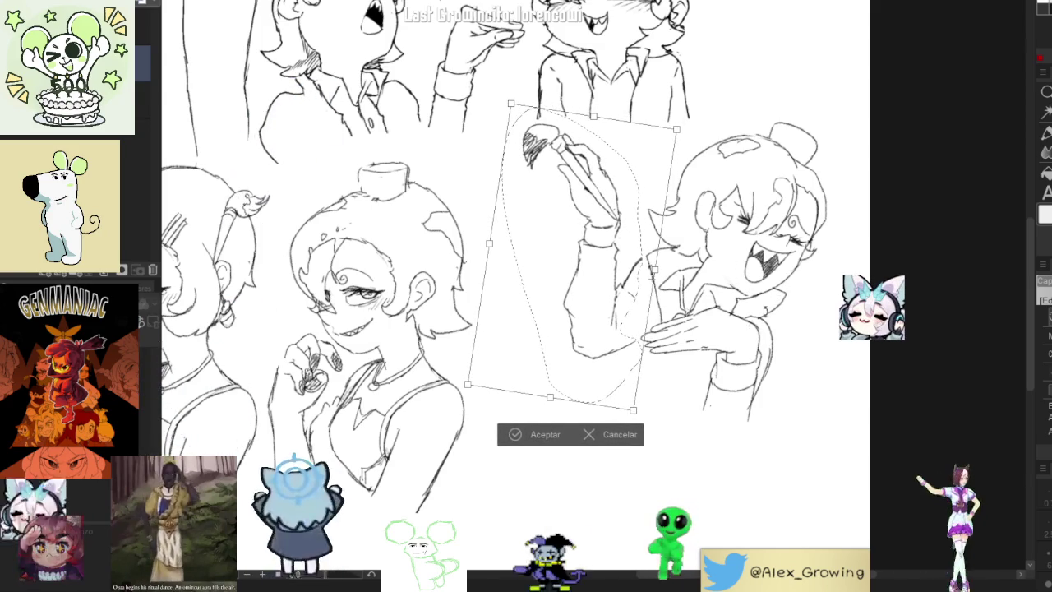
{"action": "left_click", "coordinate": [557, 438]}
{"action": "key", "text": "ctrl+d"}
Try new sleeve lines on the raised arm, then undo them
{"action": "left_click_drag", "start_coordinate": [725, 315], "coordinate": [761, 327]}
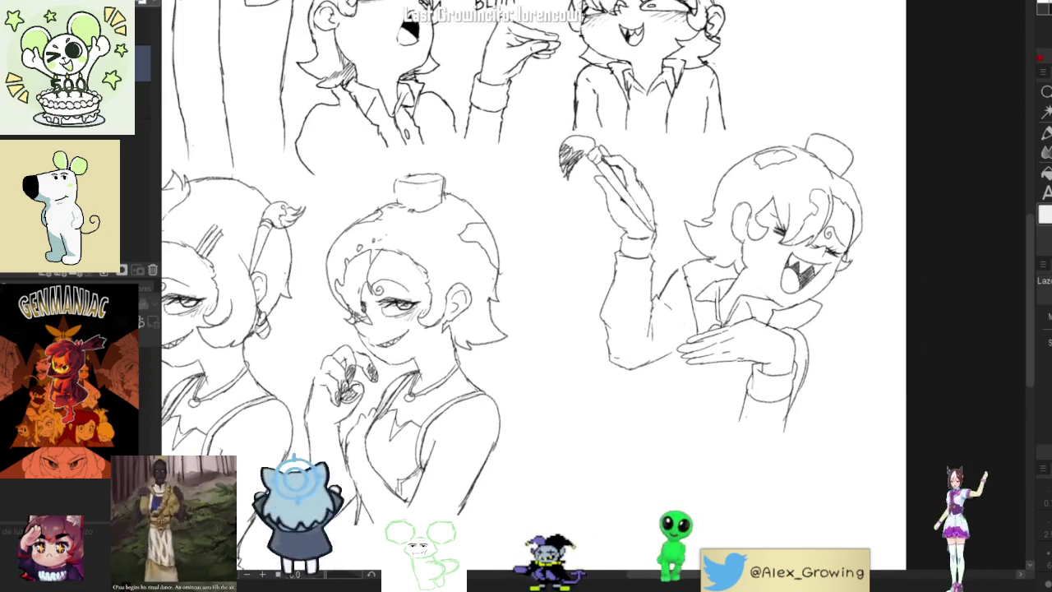
{"action": "mouse_move", "coordinate": [709, 302]}
{"action": "left_mouse_down"}
{"action": "mouse_move", "coordinate": [641, 333]}
{"action": "mouse_move", "coordinate": [650, 325]}
{"action": "left_mouse_up"}
{"action": "key", "text": "ctrl+z"}
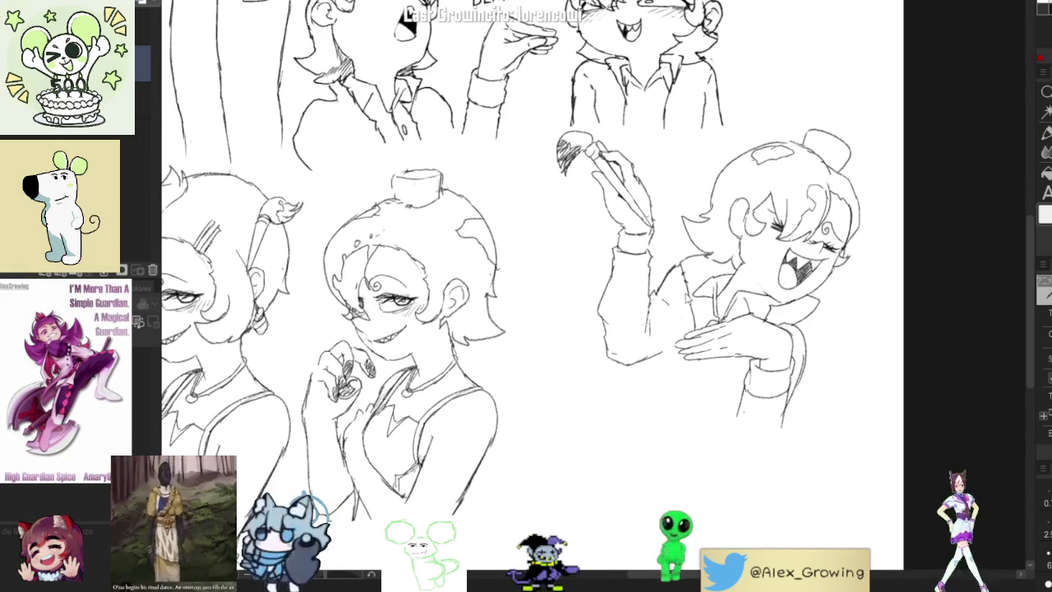
Pan and zoom the canvas around the laughing figure's jacket front
{"action": "left_click_drag", "start_coordinate": [672, 391], "coordinate": [655, 355]}
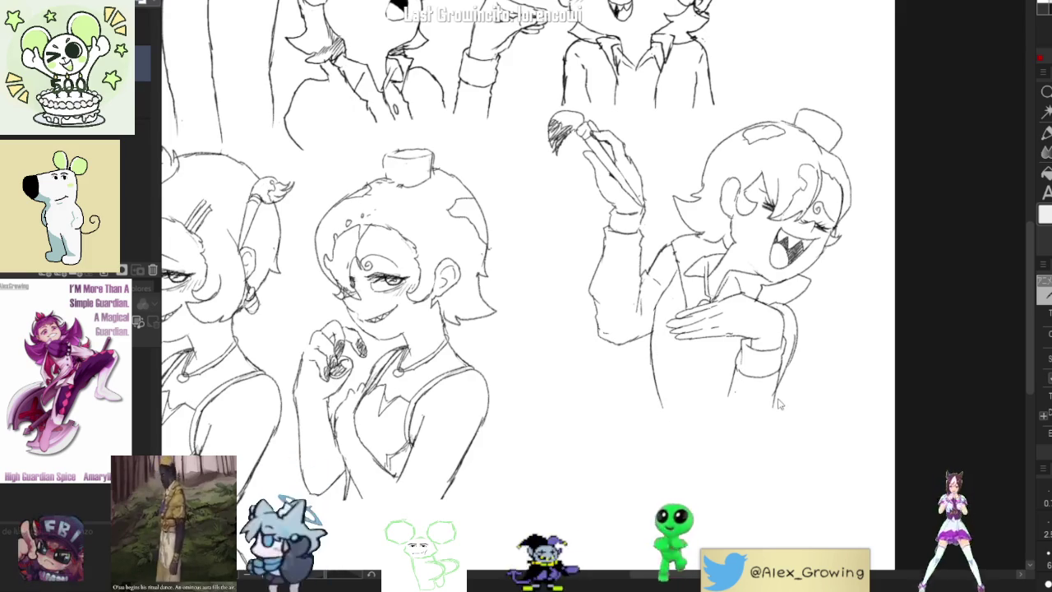
{"action": "left_click_drag", "start_coordinate": [753, 395], "coordinate": [789, 402]}
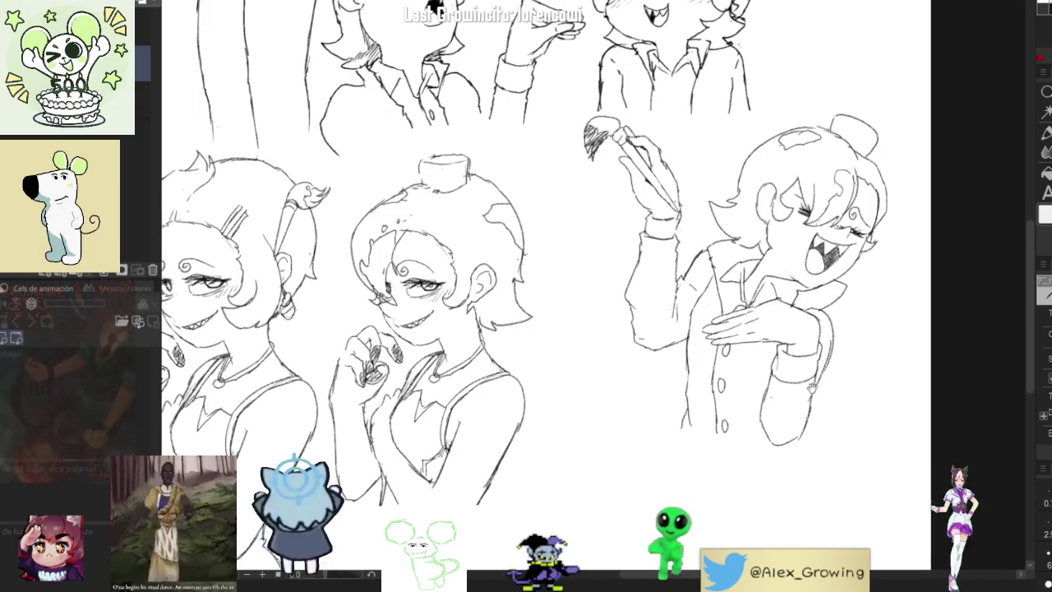
{"action": "scroll", "coordinate": [542, 280], "scroll_direction": "up", "scroll_amount": 1}
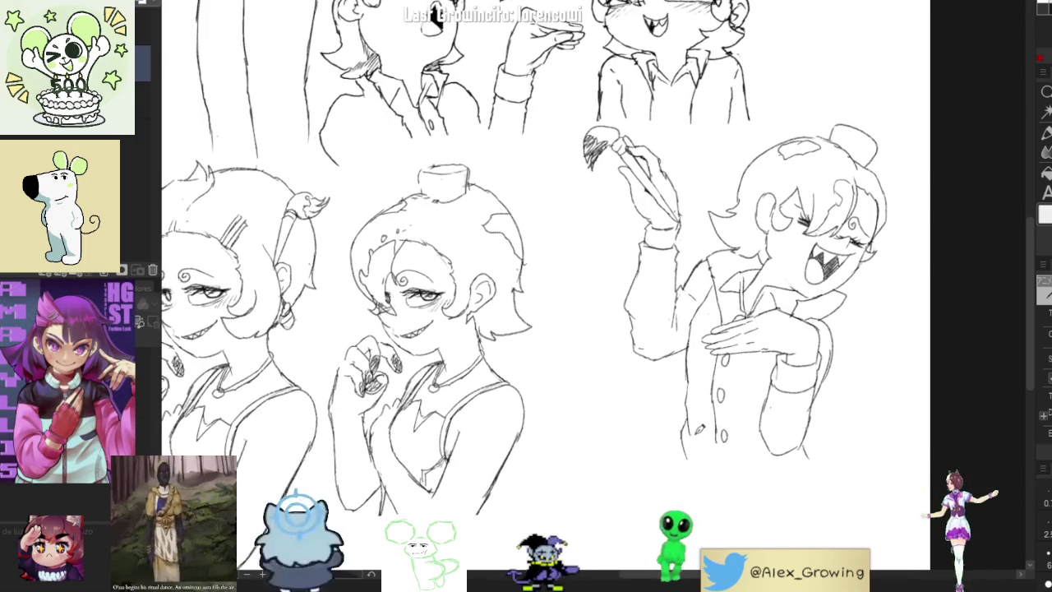
{"action": "mouse_move", "coordinate": [838, 303]}
{"action": "left_mouse_down"}
{"action": "mouse_move", "coordinate": [814, 331]}
{"action": "mouse_move", "coordinate": [828, 333]}
{"action": "left_mouse_up"}
Try diagonal lines beside the raised arm, undoing most of them
{"action": "left_click_drag", "start_coordinate": [561, 275], "coordinate": [608, 340]}
{"action": "key", "text": "ctrl+z"}
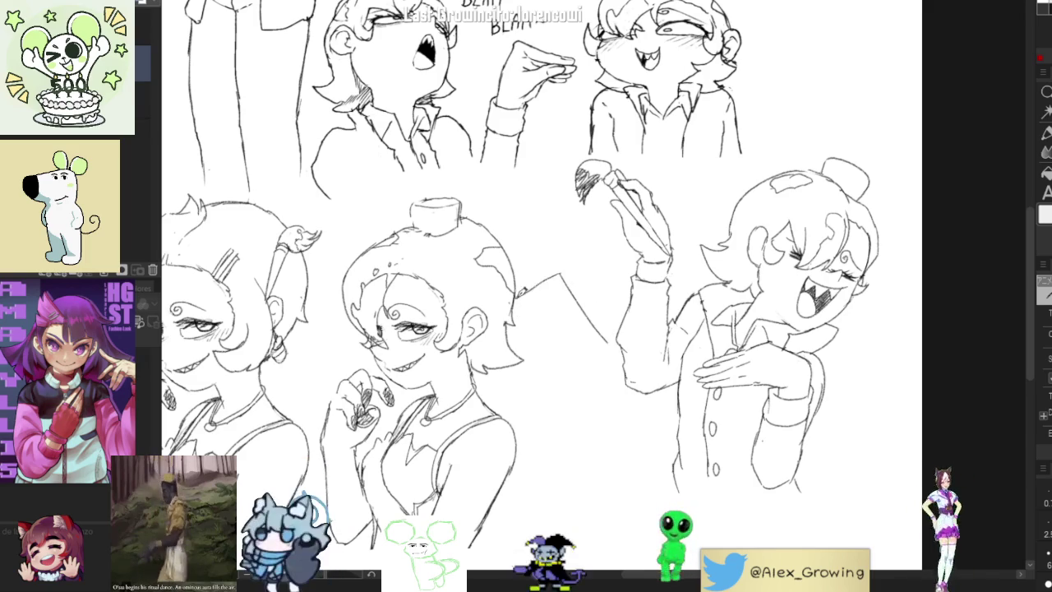
{"action": "key", "text": "ctrl+z"}
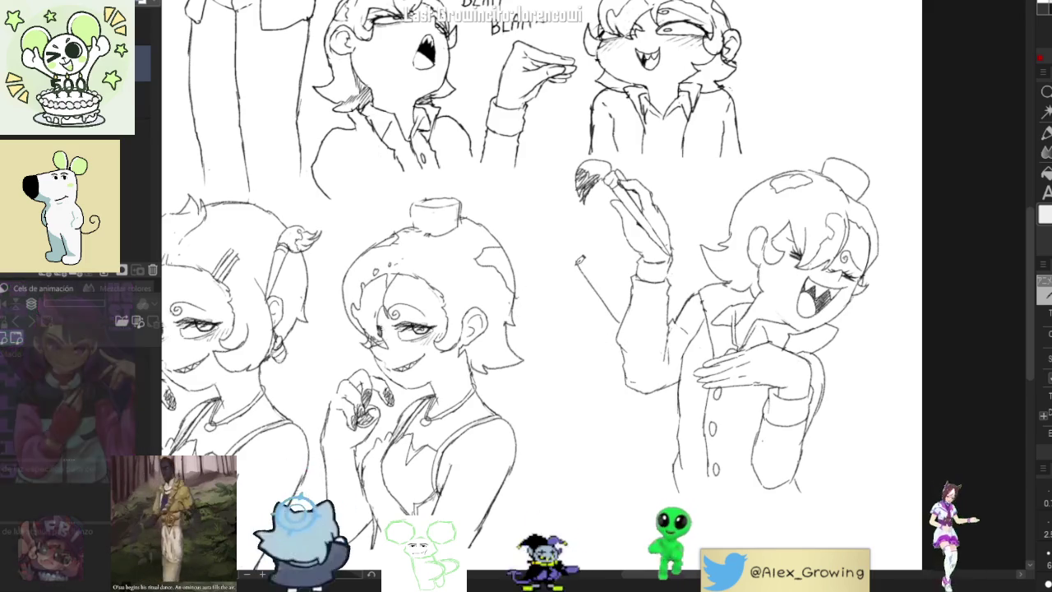
{"action": "mouse_move", "coordinate": [523, 289]}
{"action": "left_mouse_down"}
{"action": "mouse_move", "coordinate": [576, 263]}
{"action": "mouse_move", "coordinate": [593, 374]}
{"action": "left_mouse_up"}
{"action": "key", "text": "ctrl+z"}
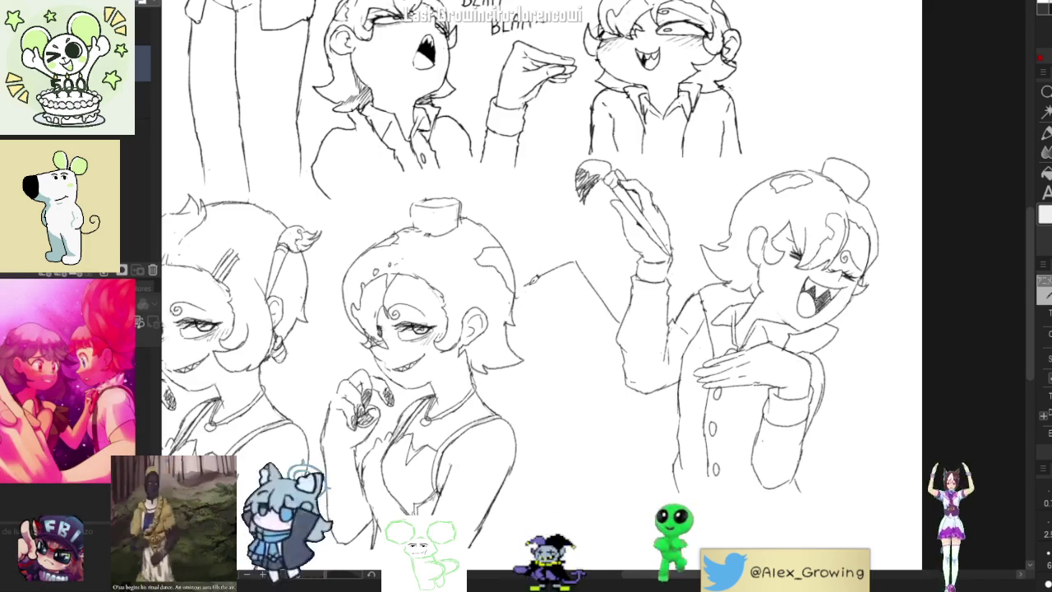
{"action": "left_click_drag", "start_coordinate": [518, 296], "coordinate": [590, 368]}
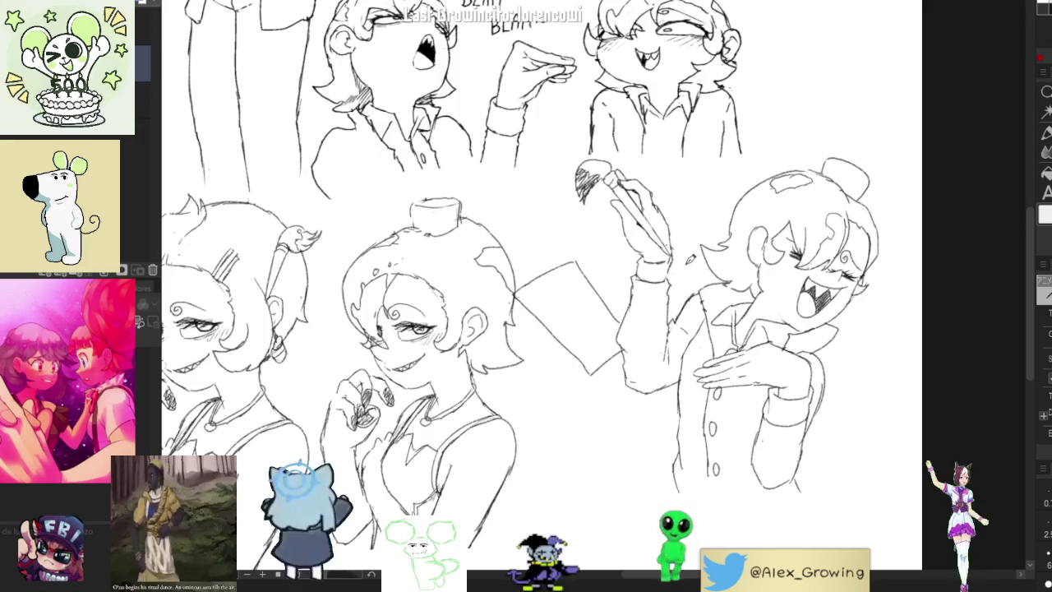
{"action": "key", "text": "ctrl+z"}
{"action": "key", "text": "ctrl+z"}
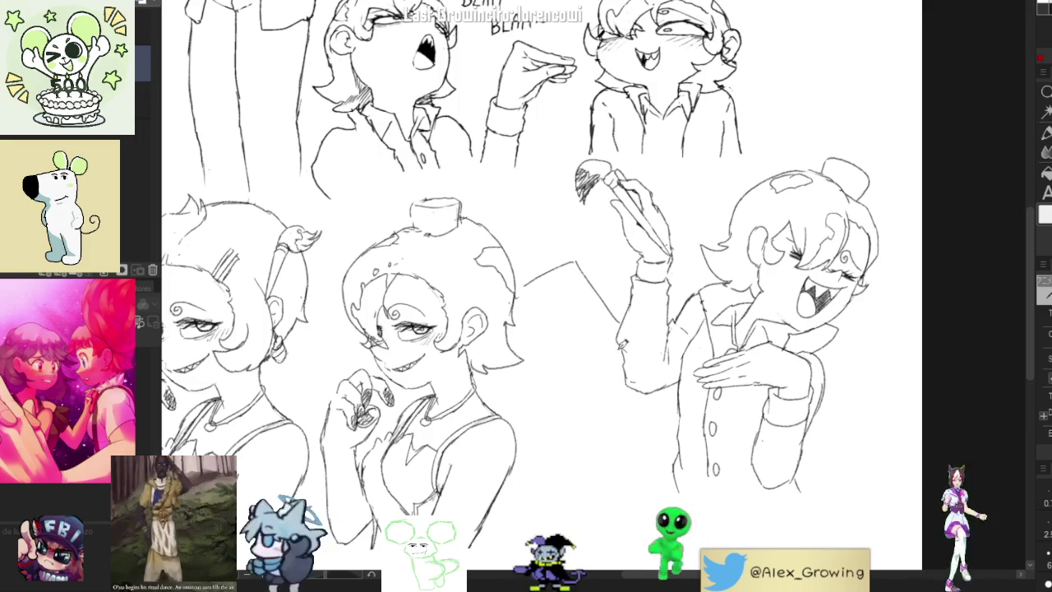
{"action": "mouse_move", "coordinate": [796, 145]}
{"action": "left_mouse_down"}
{"action": "mouse_move", "coordinate": [668, 163]}
{"action": "mouse_move", "coordinate": [545, 201]}
{"action": "left_mouse_up"}
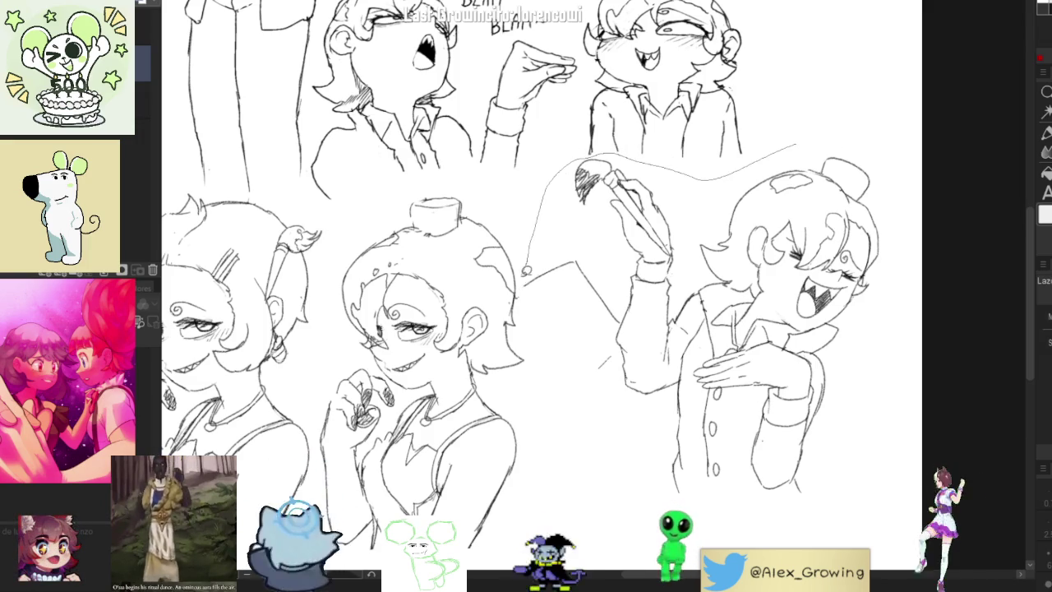
Nudge the whole laughing figure with its arm slightly right
{"action": "left_click_drag", "start_coordinate": [570, 360], "coordinate": [873, 152]}
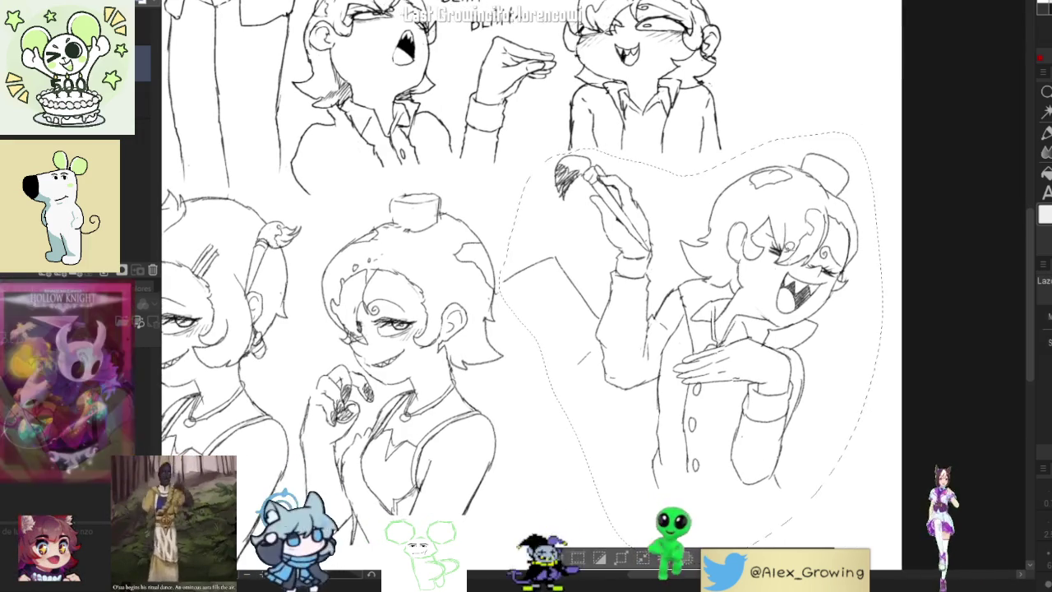
{"action": "key", "text": "ctrl+t"}
{"action": "left_click_drag", "start_coordinate": [698, 329], "coordinate": [720, 336]}
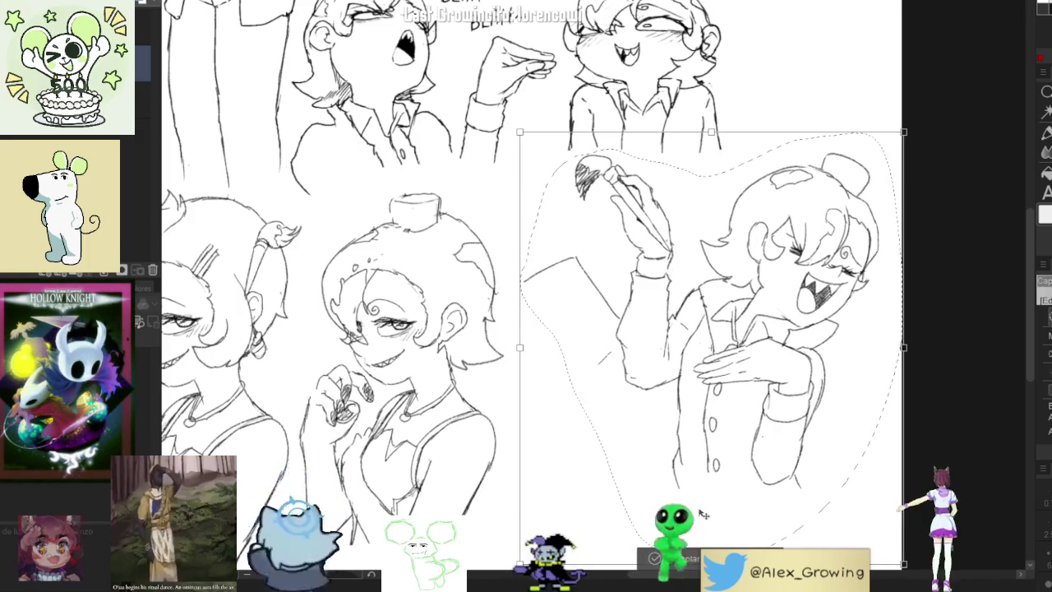
{"action": "key", "text": "ctrl+d"}
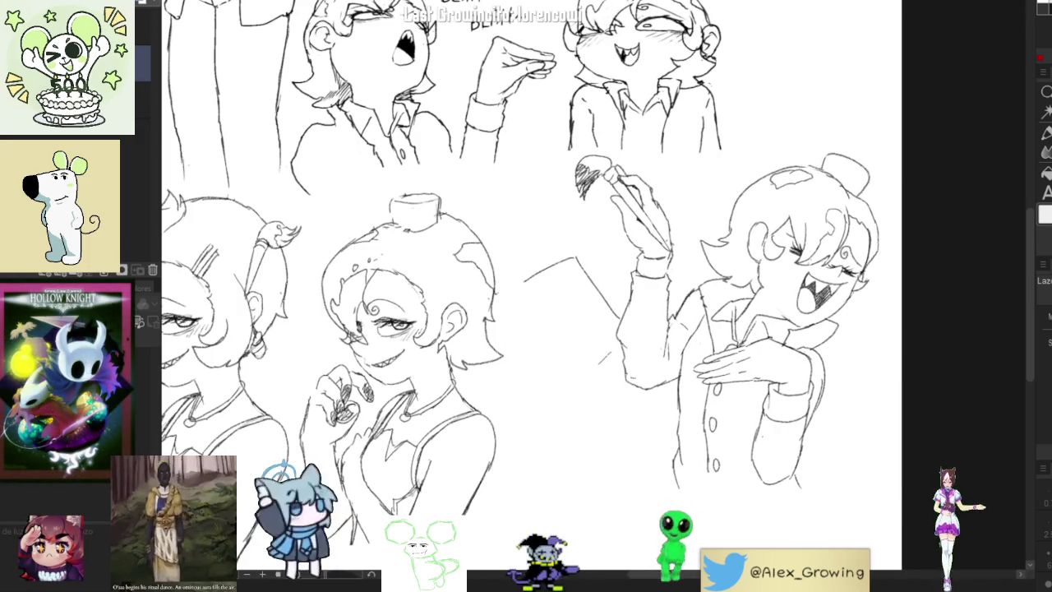
Pencil the rectangular tablet's edges and corner, then reset the canvas rotation
{"action": "key", "text": "p"}
{"action": "left_click_drag", "start_coordinate": [539, 274], "coordinate": [503, 289]}
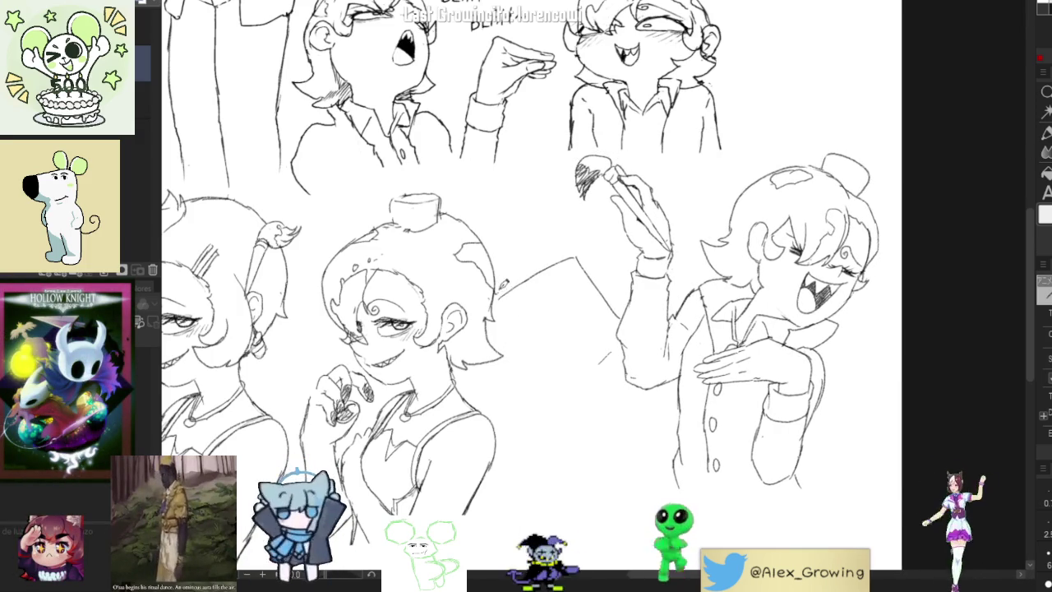
{"action": "left_click_drag", "start_coordinate": [500, 303], "coordinate": [582, 383]}
{"action": "left_click_drag", "start_coordinate": [510, 298], "coordinate": [566, 364]}
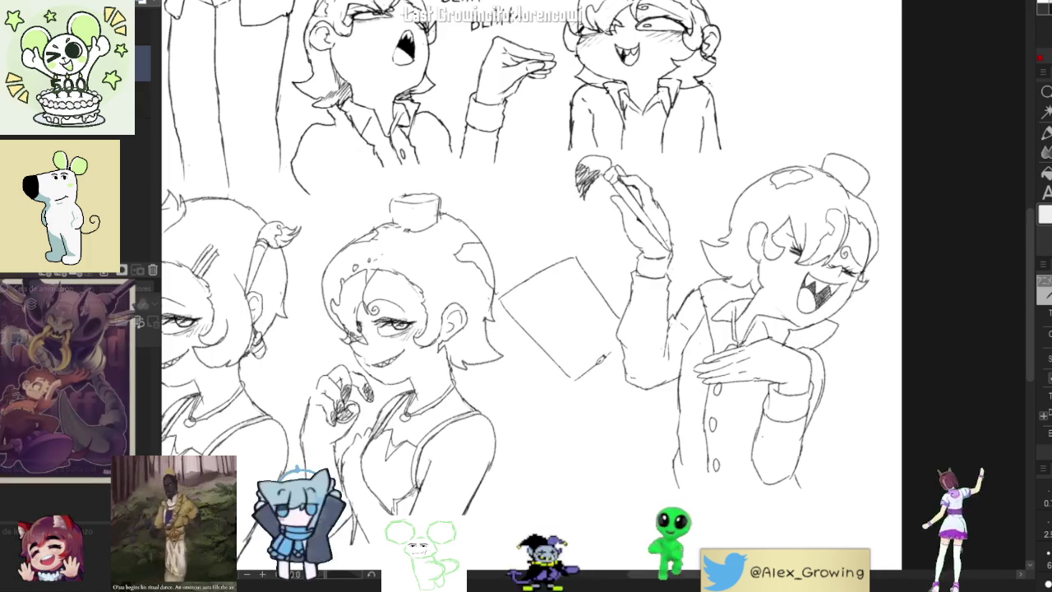
{"action": "left_click_drag", "start_coordinate": [578, 374], "coordinate": [622, 340]}
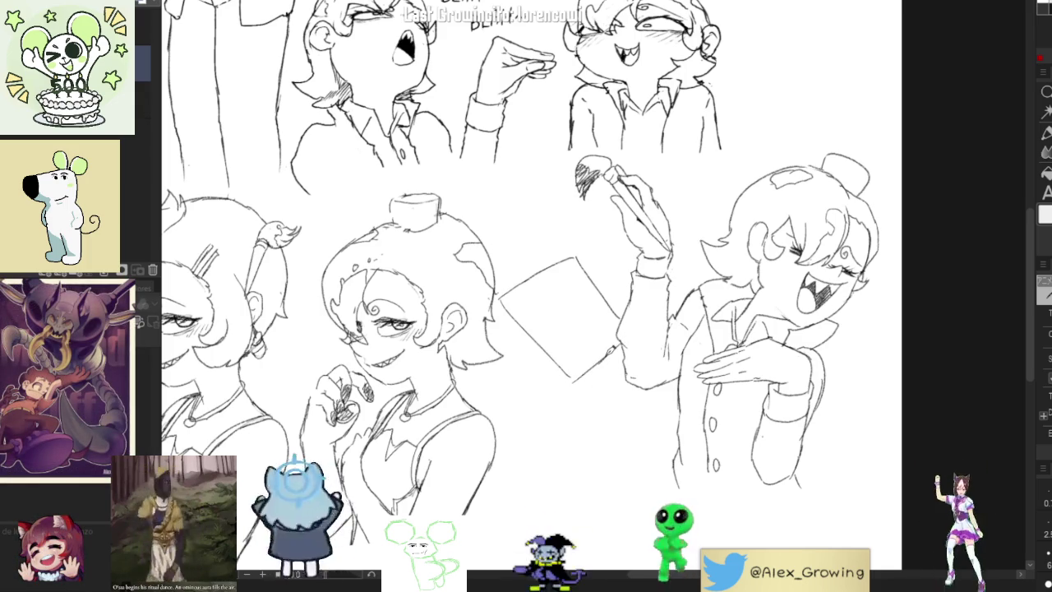
{"action": "mouse_move", "coordinate": [559, 311]}
{"action": "left_mouse_down"}
{"action": "mouse_move", "coordinate": [675, 316]}
{"action": "mouse_move", "coordinate": [649, 349]}
{"action": "mouse_move", "coordinate": [682, 321]}
{"action": "mouse_move", "coordinate": [637, 349]}
{"action": "mouse_move", "coordinate": [701, 309]}
{"action": "left_mouse_up"}
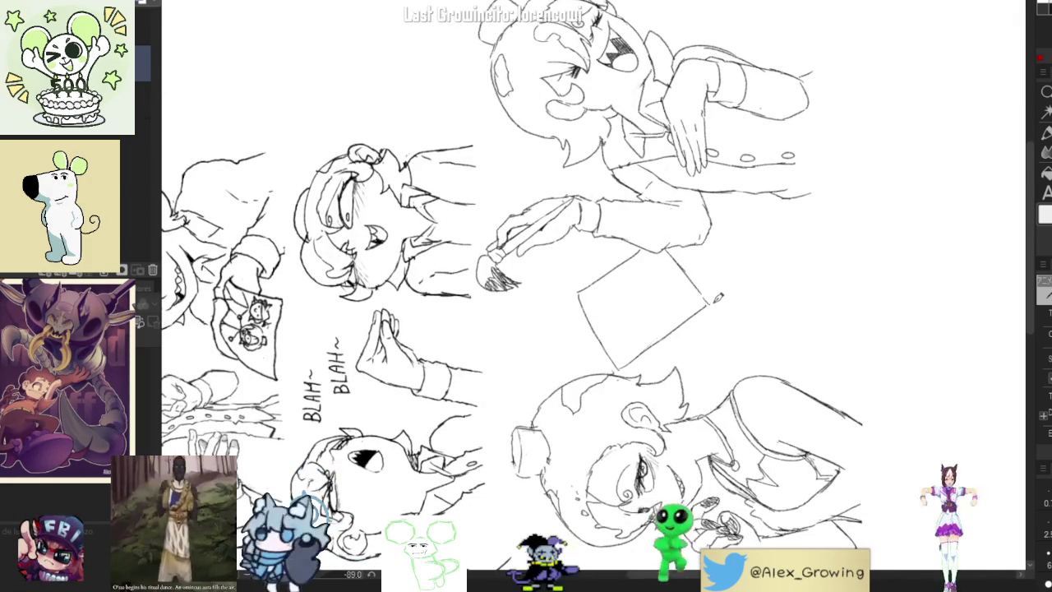
{"action": "left_click_drag", "start_coordinate": [838, 263], "coordinate": [739, 345]}
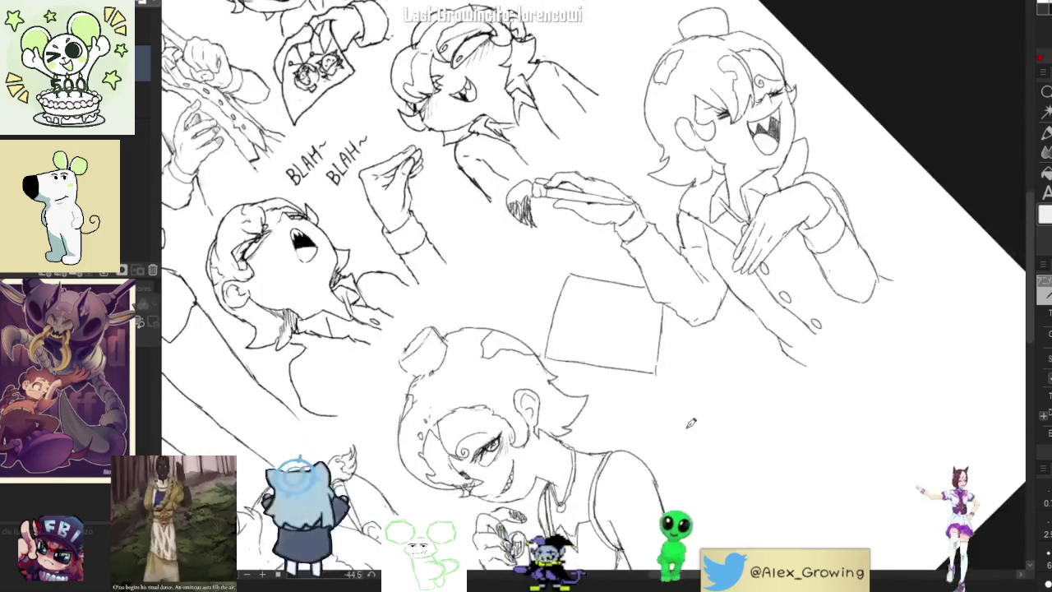
{"action": "key", "text": "ctrl+alt+0"}
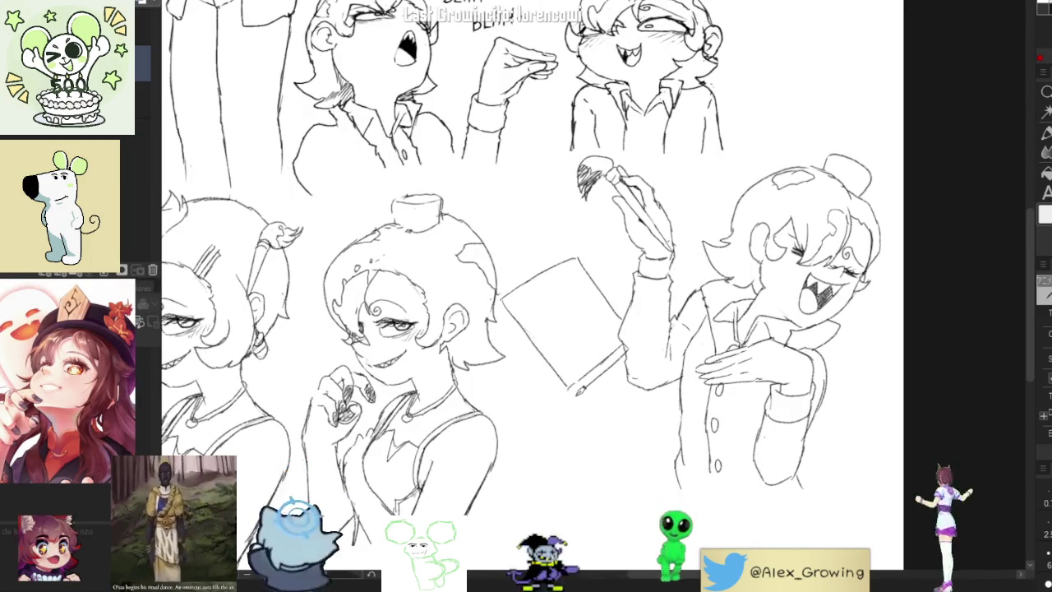
Add a second outline along the tablet edges for a thick bezel
{"action": "left_click_drag", "start_coordinate": [557, 380], "coordinate": [496, 362]}
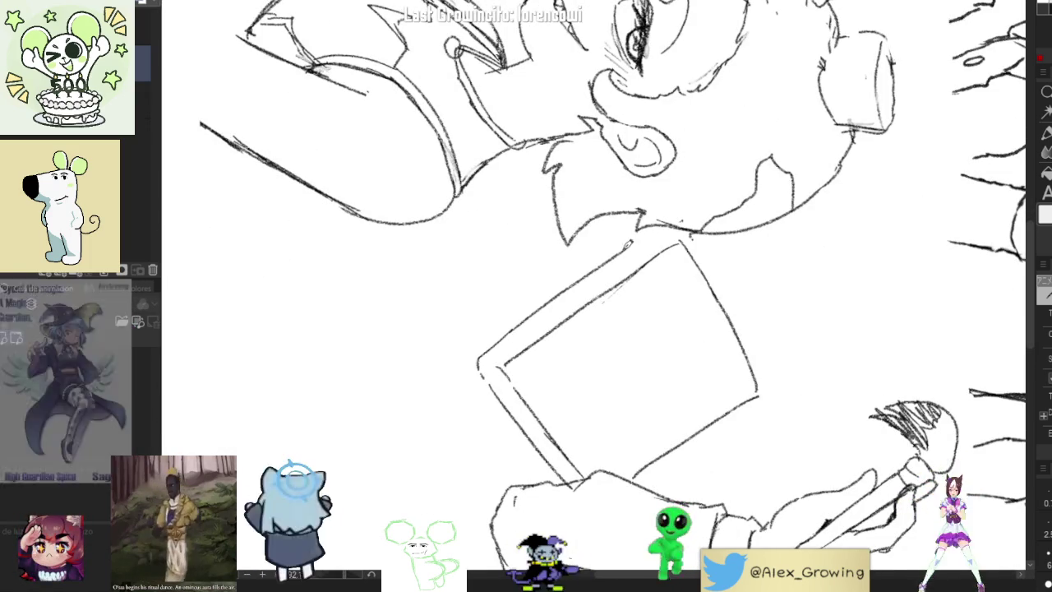
{"action": "left_click_drag", "start_coordinate": [659, 249], "coordinate": [794, 327]}
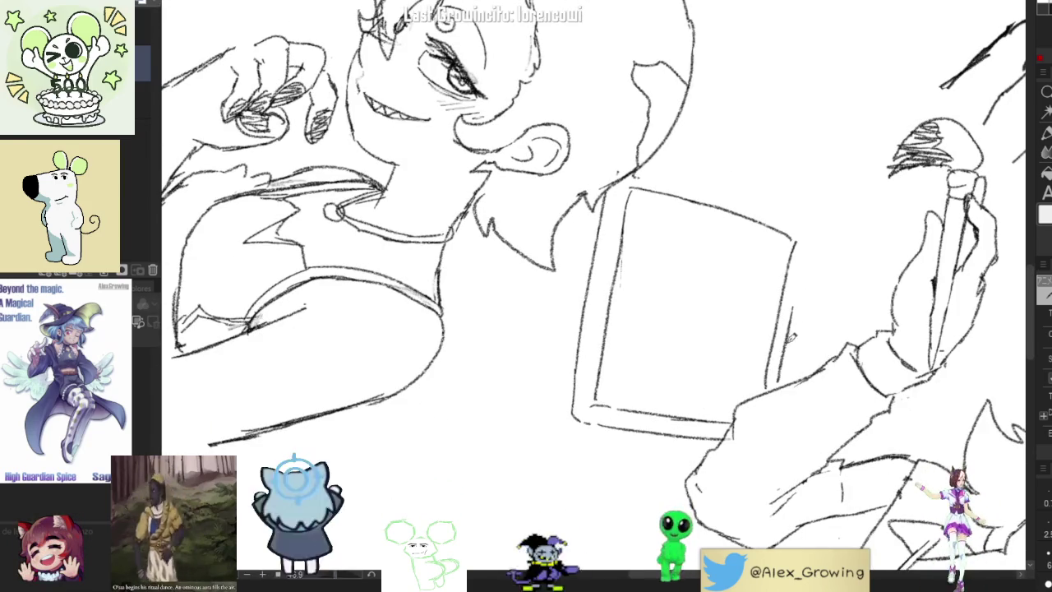
{"action": "mouse_move", "coordinate": [802, 287]}
{"action": "left_mouse_down"}
{"action": "mouse_move", "coordinate": [810, 232]}
{"action": "mouse_move", "coordinate": [703, 165]}
{"action": "mouse_move", "coordinate": [567, 273]}
{"action": "left_mouse_up"}
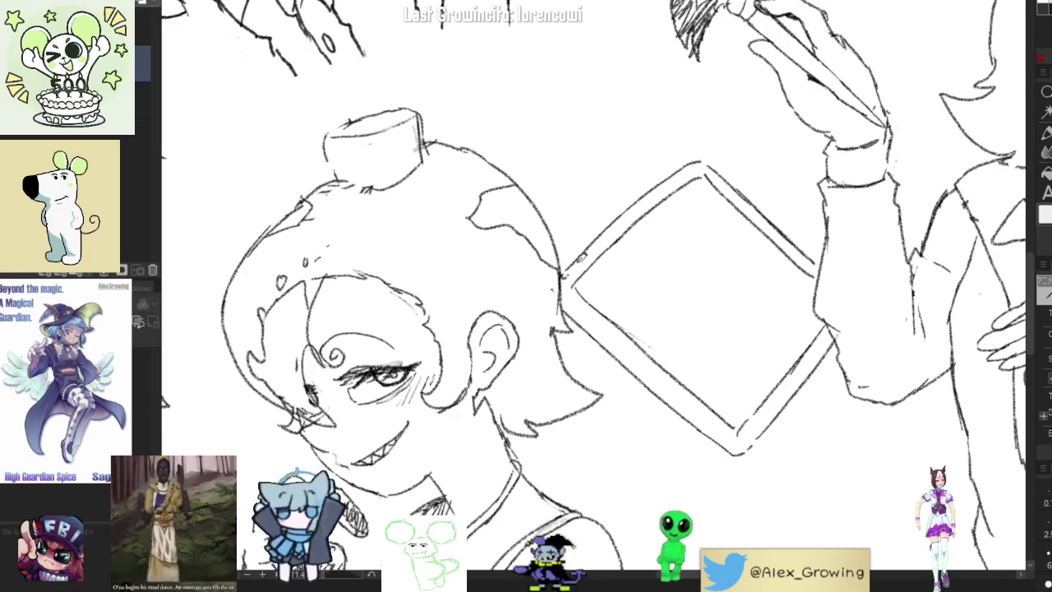
{"action": "scroll", "coordinate": [601, 257], "scroll_direction": "down", "scroll_amount": 5}
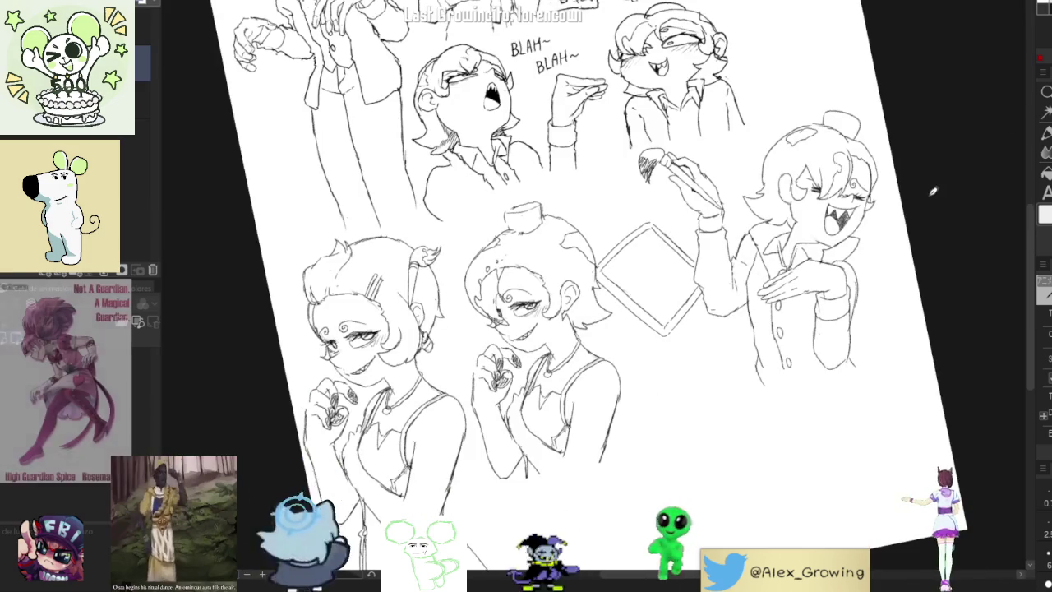
Start a stick figure's body on the tablet screen, removing a stray mark
{"action": "key", "text": "Home"}
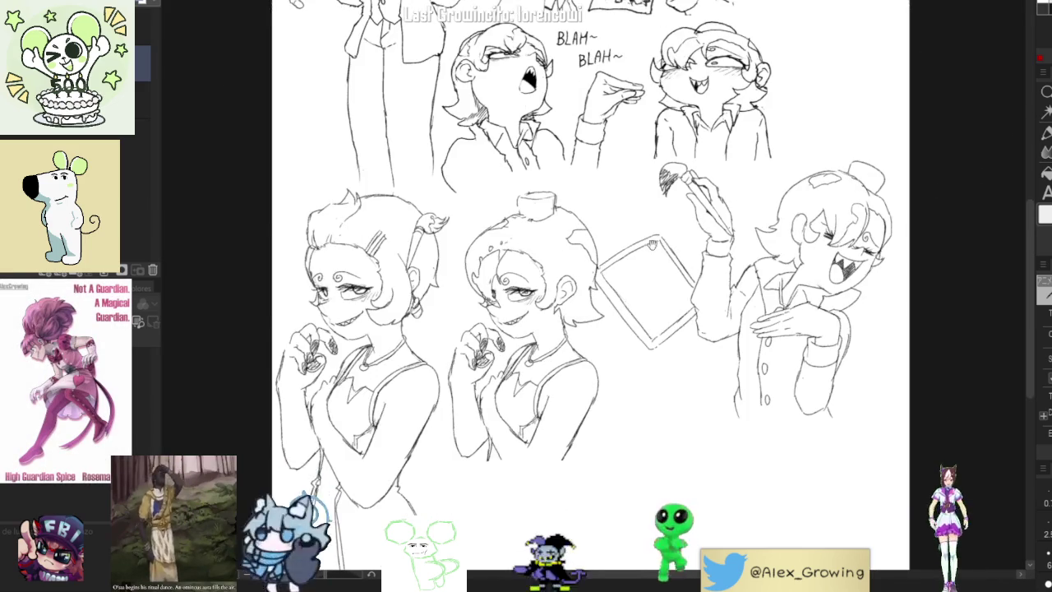
{"action": "scroll", "coordinate": [639, 198], "scroll_direction": "up", "scroll_amount": 2}
{"action": "mouse_move", "coordinate": [662, 349]}
{"action": "left_mouse_down"}
{"action": "mouse_move", "coordinate": [675, 344]}
{"action": "mouse_move", "coordinate": [669, 355]}
{"action": "left_mouse_up"}
{"action": "key", "text": "ctrl+z"}
{"action": "key", "text": "ctrl+z"}
{"action": "left_click_drag", "start_coordinate": [656, 311], "coordinate": [648, 346]}
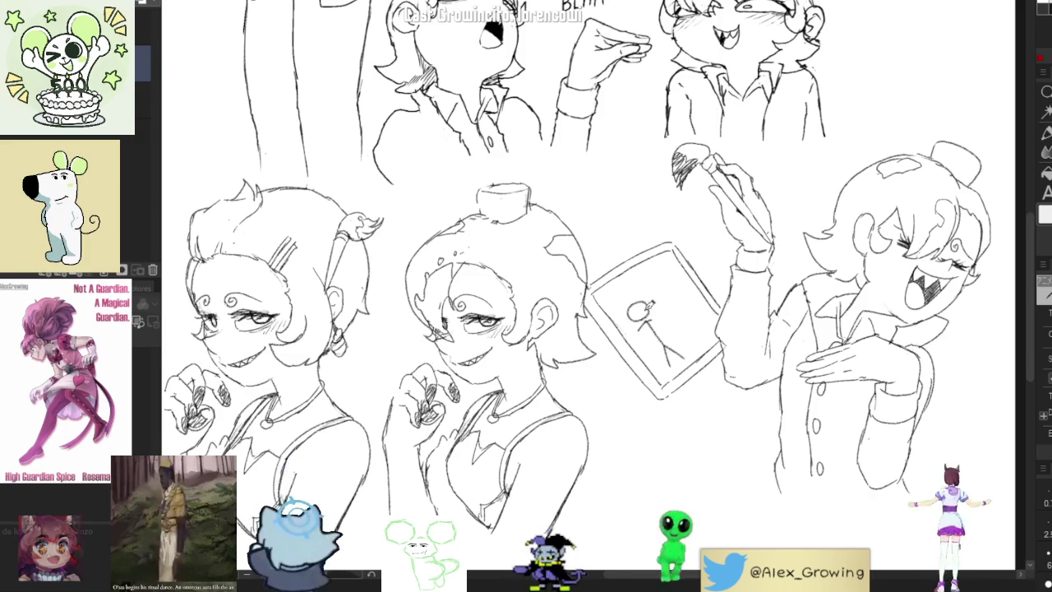
Give the stick figure a smiling face, hair on both sides, and legs
{"action": "scroll", "coordinate": [646, 322], "scroll_direction": "up", "scroll_amount": 3}
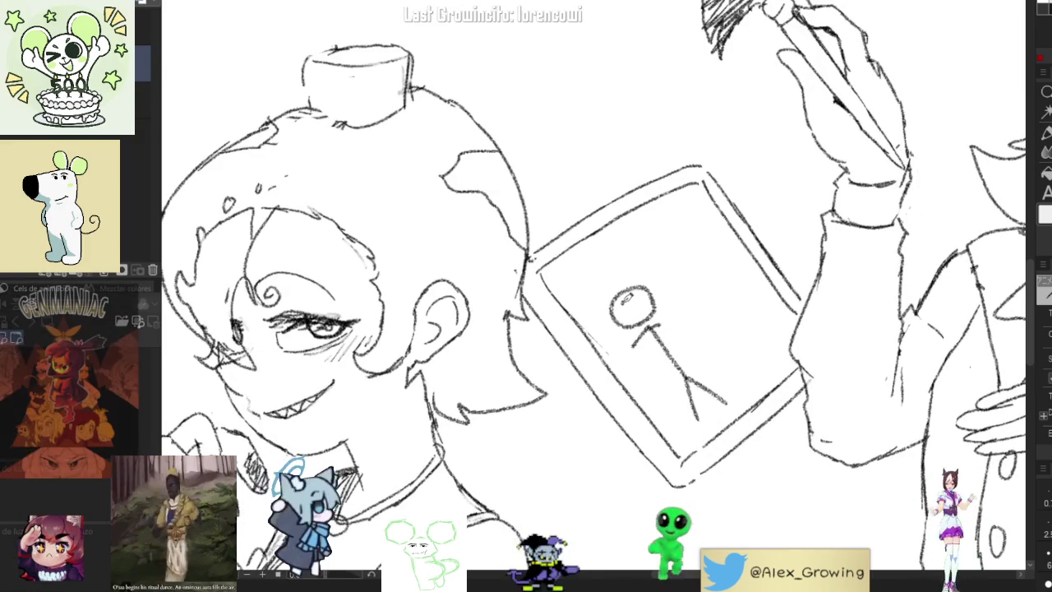
{"action": "left_click_drag", "start_coordinate": [631, 307], "coordinate": [645, 305]}
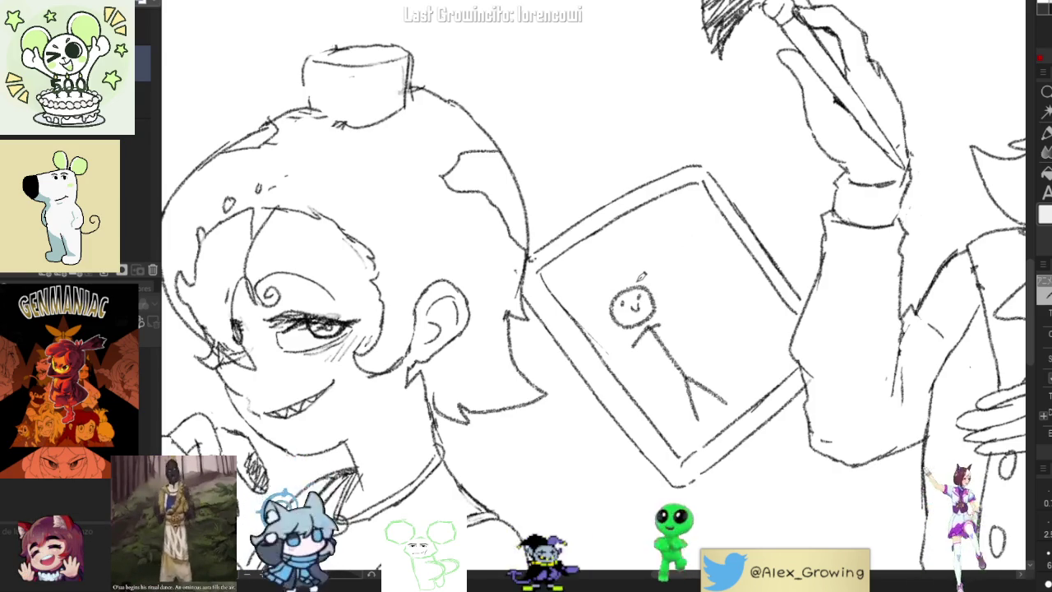
{"action": "mouse_move", "coordinate": [612, 293]}
{"action": "left_mouse_down"}
{"action": "mouse_move", "coordinate": [594, 290]}
{"action": "mouse_move", "coordinate": [641, 278]}
{"action": "left_mouse_up"}
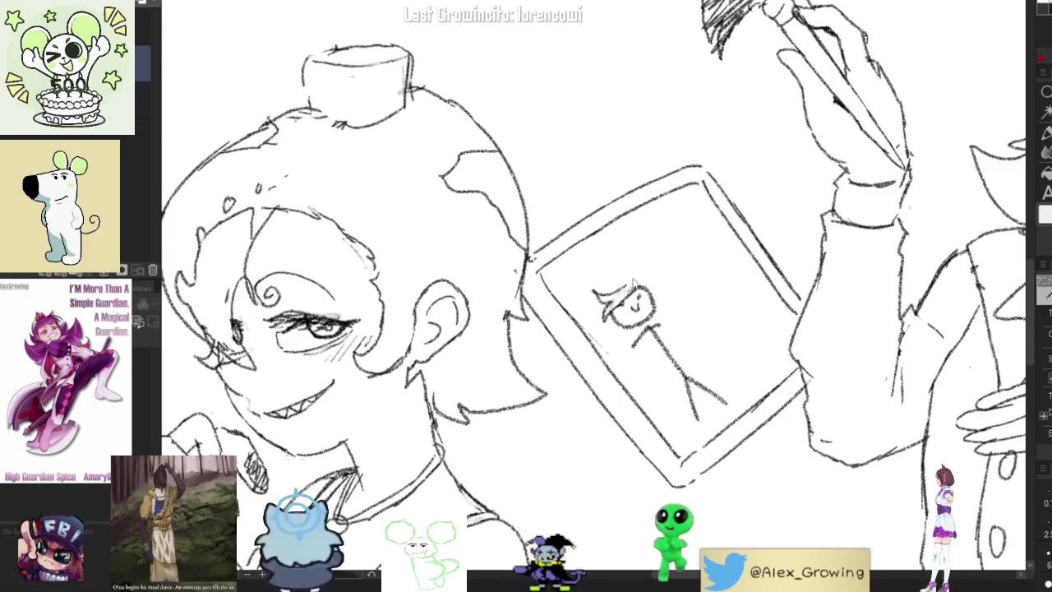
{"action": "left_click_drag", "start_coordinate": [650, 278], "coordinate": [666, 297]}
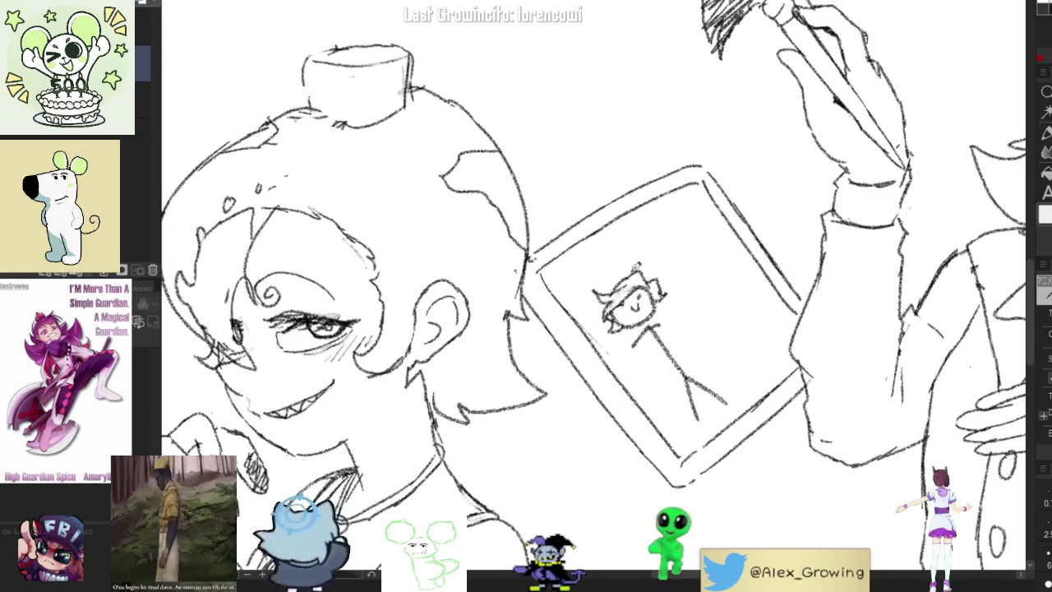
{"action": "left_click_drag", "start_coordinate": [763, 290], "coordinate": [754, 299]}
{"action": "left_click_drag", "start_coordinate": [709, 385], "coordinate": [715, 353]}
{"action": "mouse_move", "coordinate": [731, 393]}
{"action": "left_mouse_down"}
{"action": "mouse_move", "coordinate": [707, 355]}
{"action": "mouse_move", "coordinate": [750, 383]}
{"action": "mouse_move", "coordinate": [680, 295]}
{"action": "left_mouse_up"}
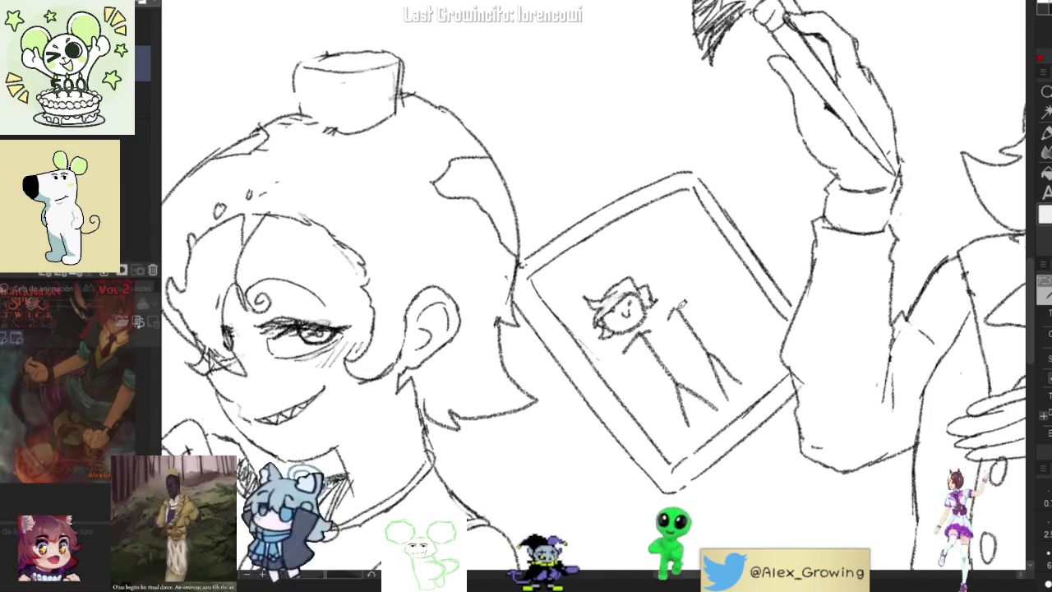
{"action": "key", "text": "ctrl+z"}
{"action": "mouse_move", "coordinate": [736, 380]}
{"action": "left_mouse_down"}
{"action": "mouse_move", "coordinate": [691, 369]}
{"action": "mouse_move", "coordinate": [722, 352]}
{"action": "left_mouse_up"}
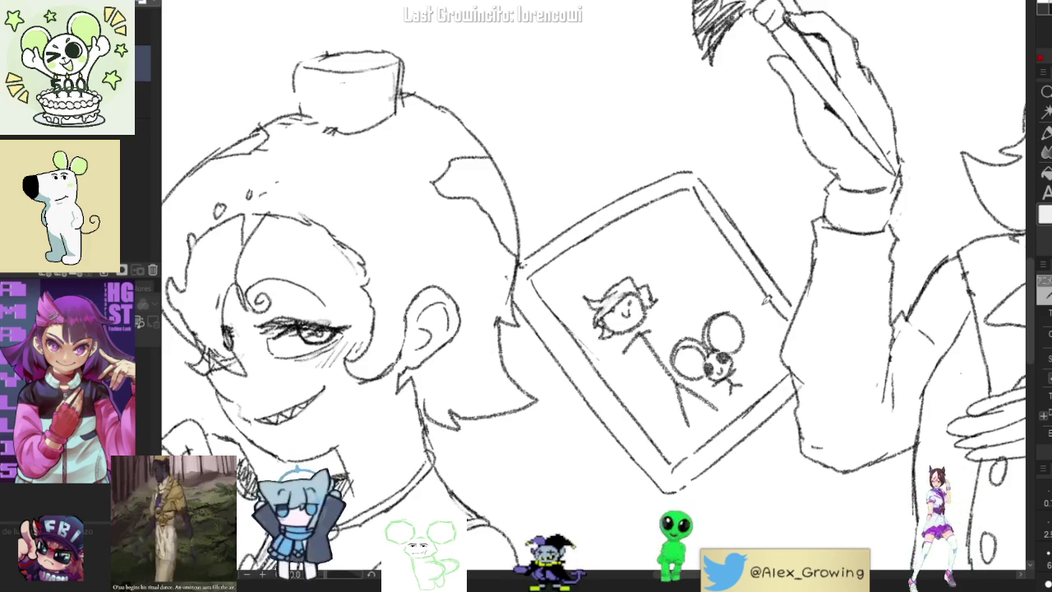
Sketch another figure and a small haired head at the tablet's top right
{"action": "scroll", "coordinate": [593, 296], "scroll_direction": "up", "scroll_amount": 1}
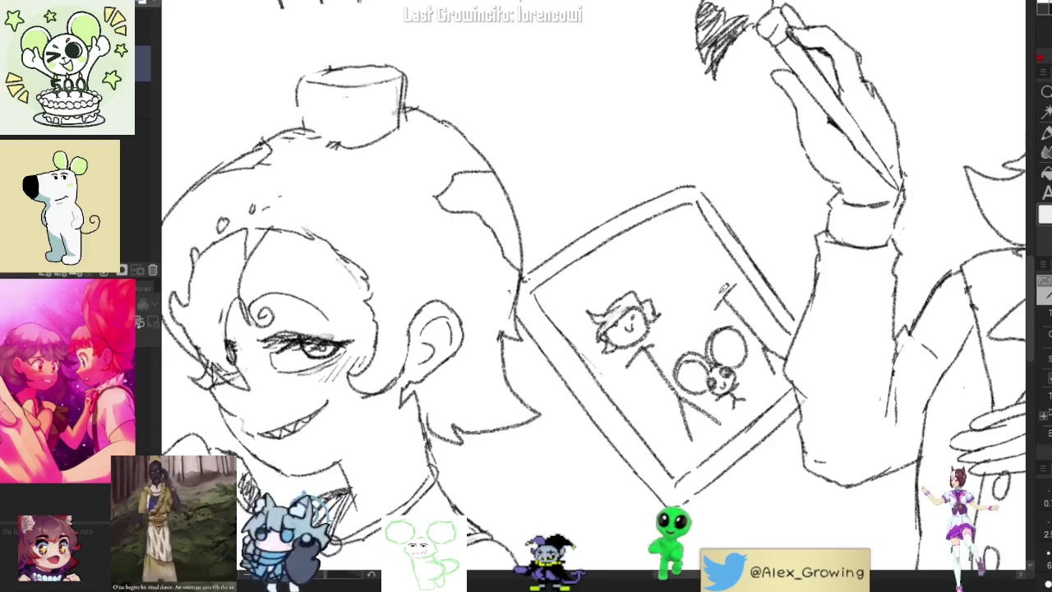
{"action": "left_click_drag", "start_coordinate": [714, 265], "coordinate": [712, 266]}
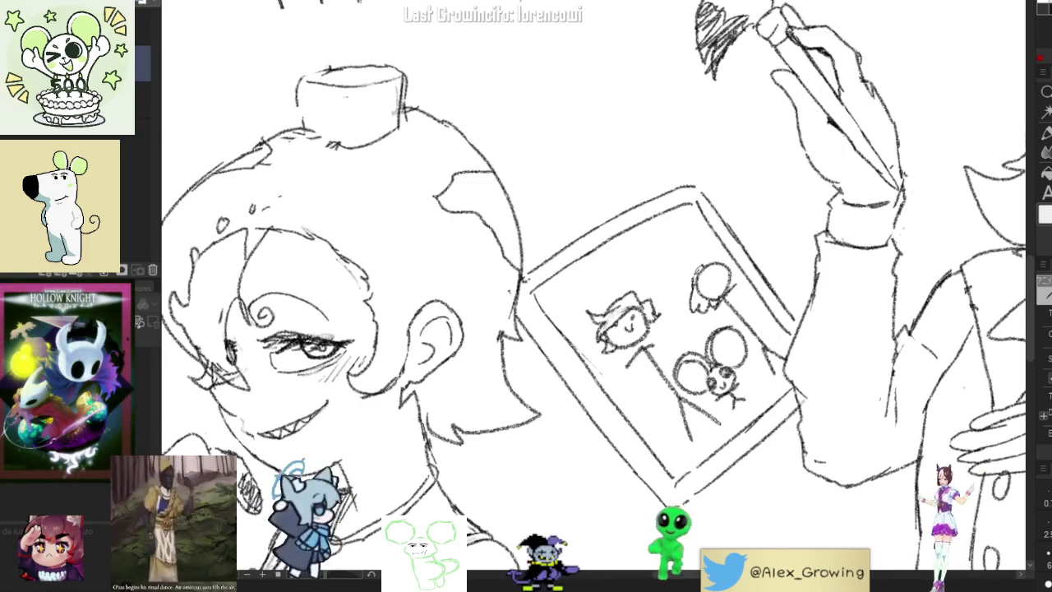
{"action": "mouse_move", "coordinate": [730, 295]}
{"action": "left_mouse_down"}
{"action": "mouse_move", "coordinate": [758, 276]}
{"action": "mouse_move", "coordinate": [740, 260]}
{"action": "mouse_move", "coordinate": [748, 253]}
{"action": "left_mouse_up"}
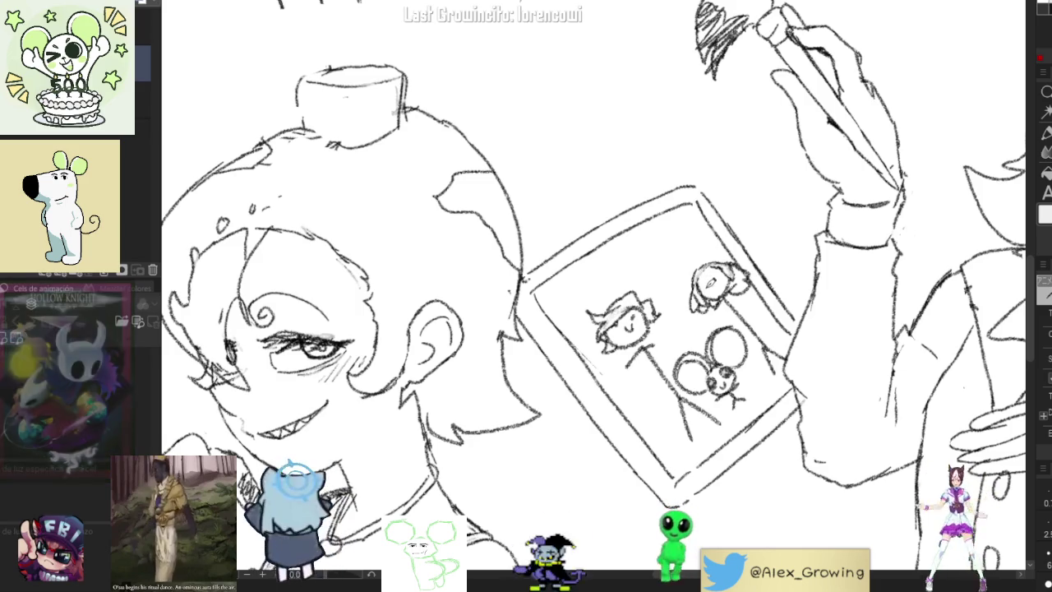
{"action": "mouse_move", "coordinate": [694, 306]}
{"action": "left_mouse_down"}
{"action": "mouse_move", "coordinate": [717, 301]}
{"action": "mouse_move", "coordinate": [728, 265]}
{"action": "mouse_move", "coordinate": [714, 322]}
{"action": "mouse_move", "coordinate": [740, 304]}
{"action": "mouse_move", "coordinate": [752, 268]}
{"action": "mouse_move", "coordinate": [757, 277]}
{"action": "left_mouse_up"}
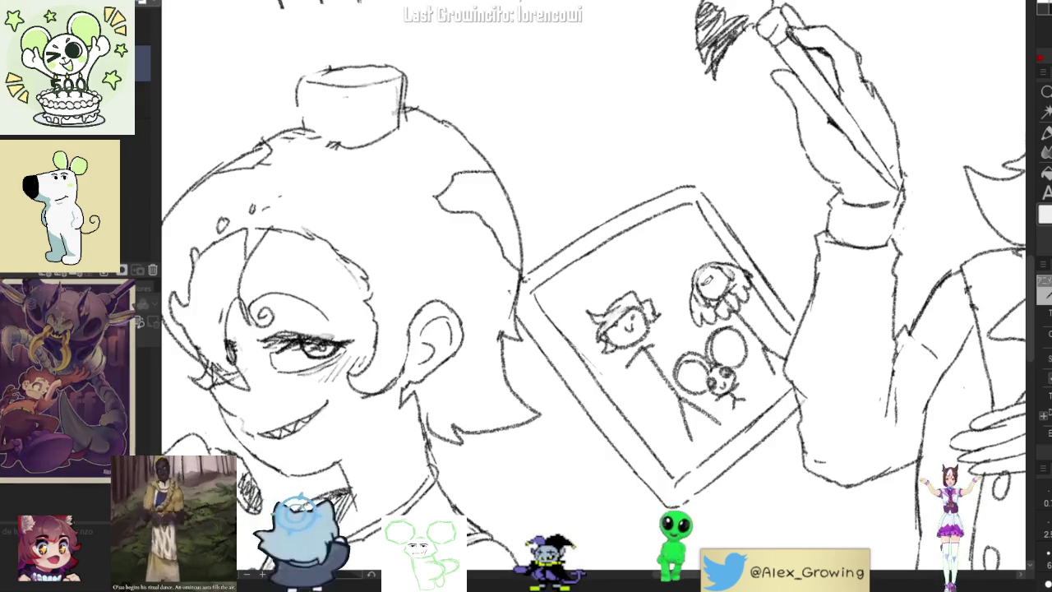
{"action": "left_click_drag", "start_coordinate": [729, 278], "coordinate": [740, 268]}
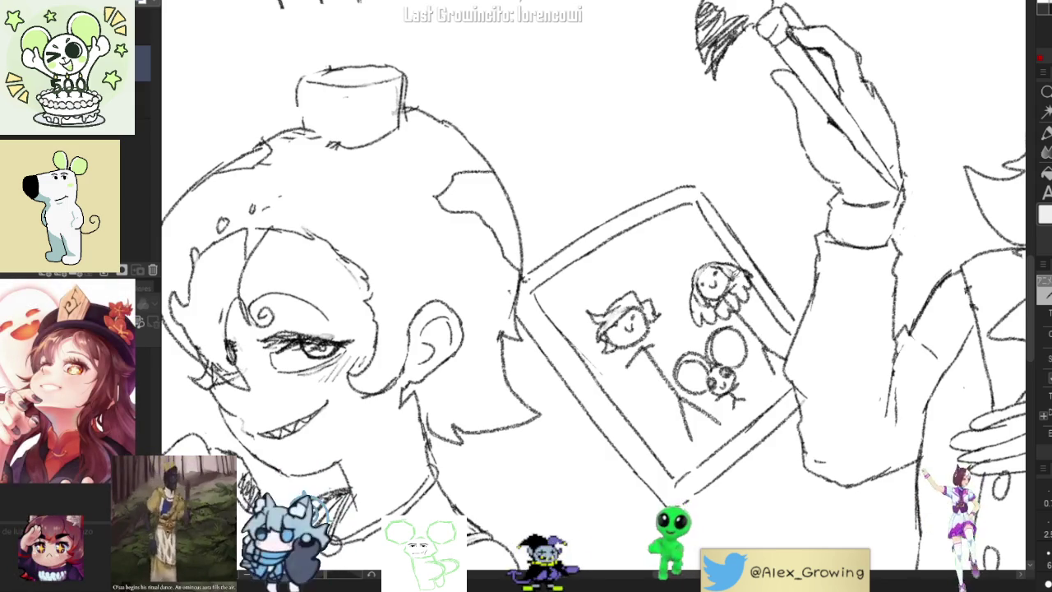
{"action": "scroll", "coordinate": [774, 308], "scroll_direction": "down", "scroll_amount": 2}
{"action": "scroll", "coordinate": [774, 308], "scroll_direction": "down", "scroll_amount": 2}
{"action": "scroll", "coordinate": [774, 308], "scroll_direction": "down", "scroll_amount": 1}
Pan and straighten the view to show the tablet and the lower sketches
{"action": "scroll", "coordinate": [773, 307], "scroll_direction": "up", "scroll_amount": 2}
{"action": "scroll", "coordinate": [778, 272], "scroll_direction": "down", "scroll_amount": 1}
{"action": "scroll", "coordinate": [777, 272], "scroll_direction": "down", "scroll_amount": 2}
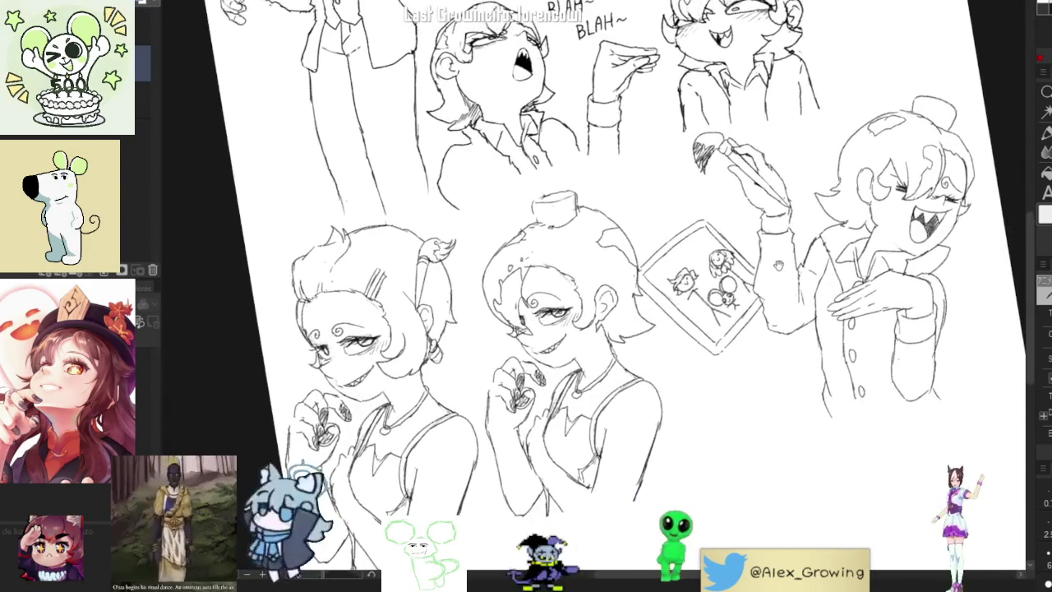
{"action": "scroll", "coordinate": [778, 271], "scroll_direction": "up", "scroll_amount": 3}
{"action": "left_click_drag", "start_coordinate": [777, 271], "coordinate": [768, 299]}
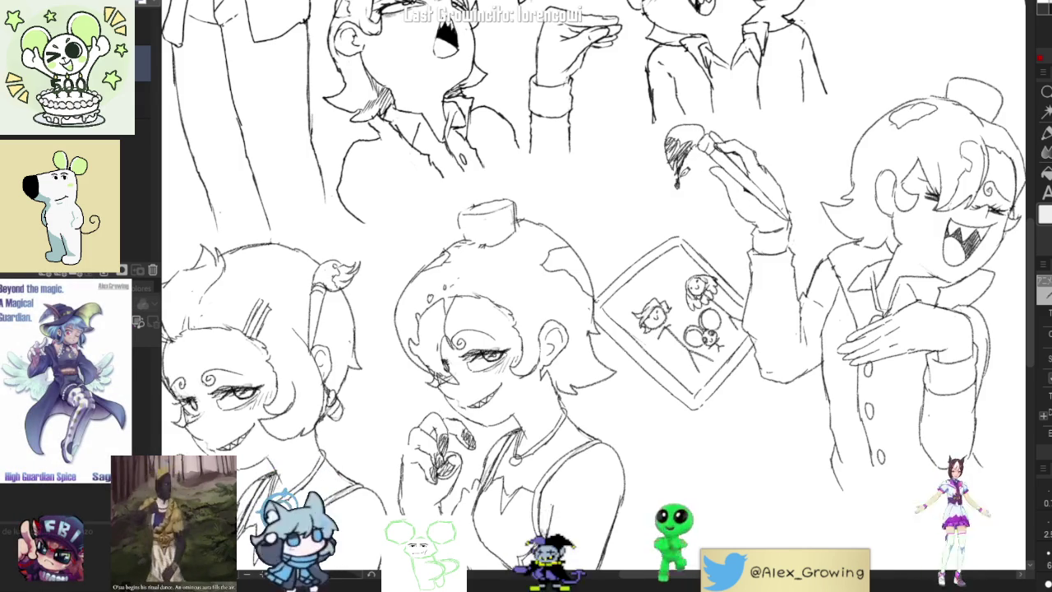
{"action": "scroll", "coordinate": [739, 280], "scroll_direction": "down", "scroll_amount": 2}
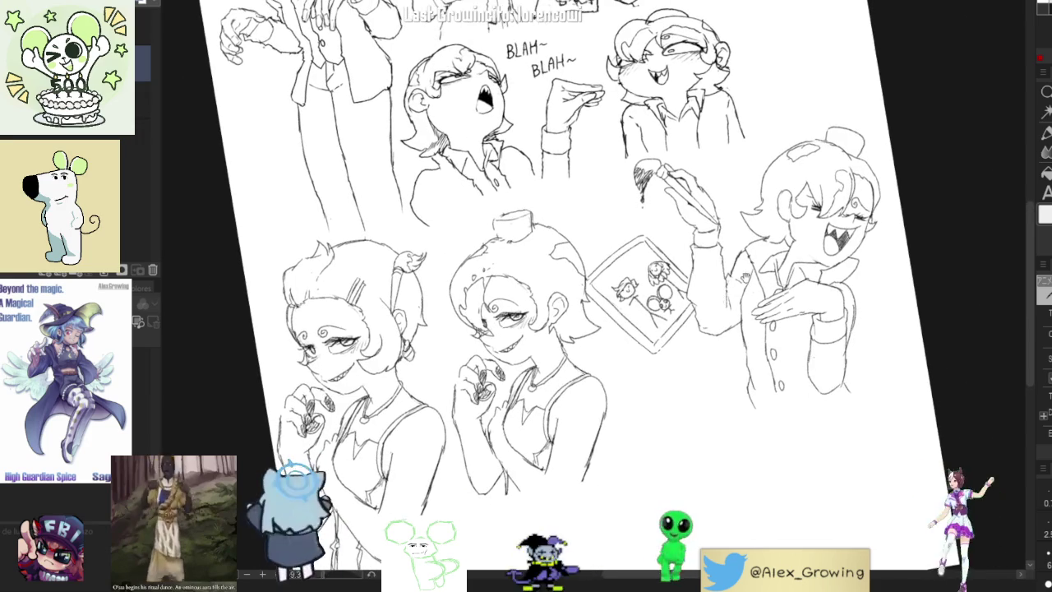
{"action": "scroll", "coordinate": [842, 214], "scroll_direction": "up", "scroll_amount": 2}
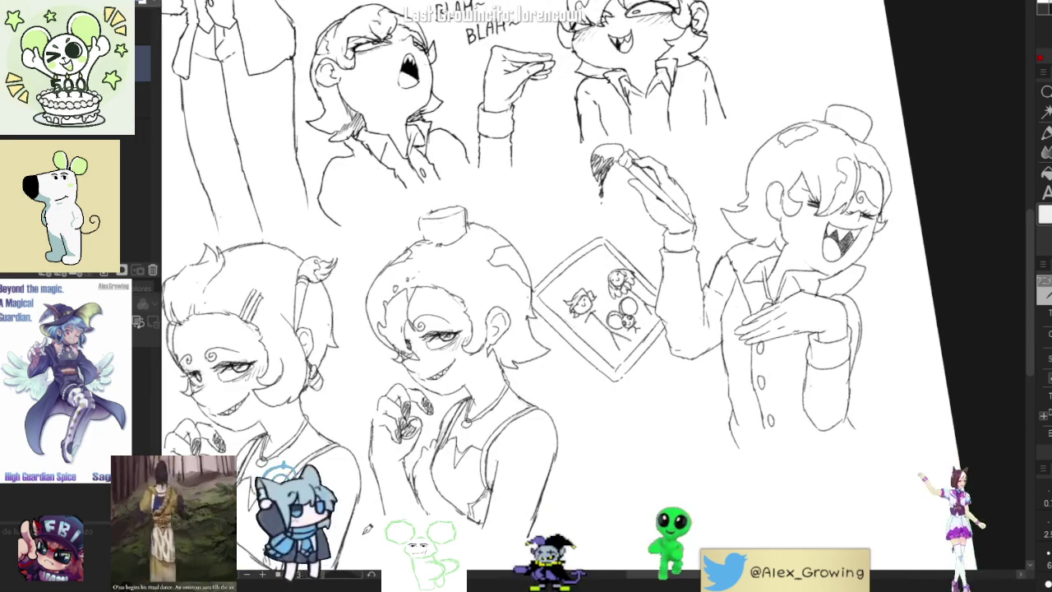
{"action": "left_click_drag", "start_coordinate": [651, 406], "coordinate": [652, 323]}
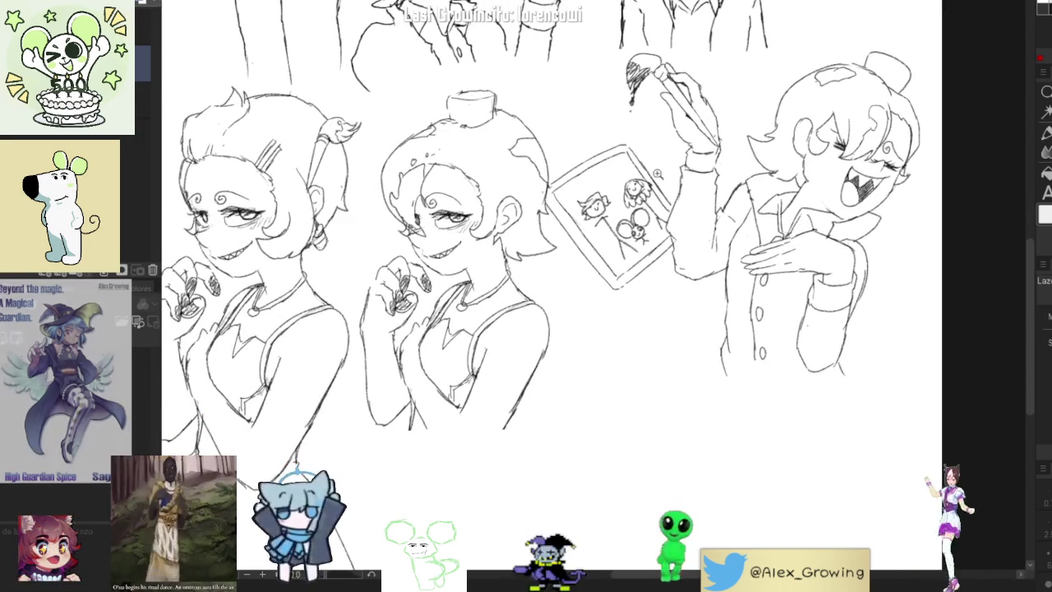
{"action": "scroll", "coordinate": [670, 173], "scroll_direction": "up", "scroll_amount": 2}
Enlarge a copy of the tablet doodle and place it below the original
{"action": "left_click_drag", "start_coordinate": [673, 246], "coordinate": [643, 158]}
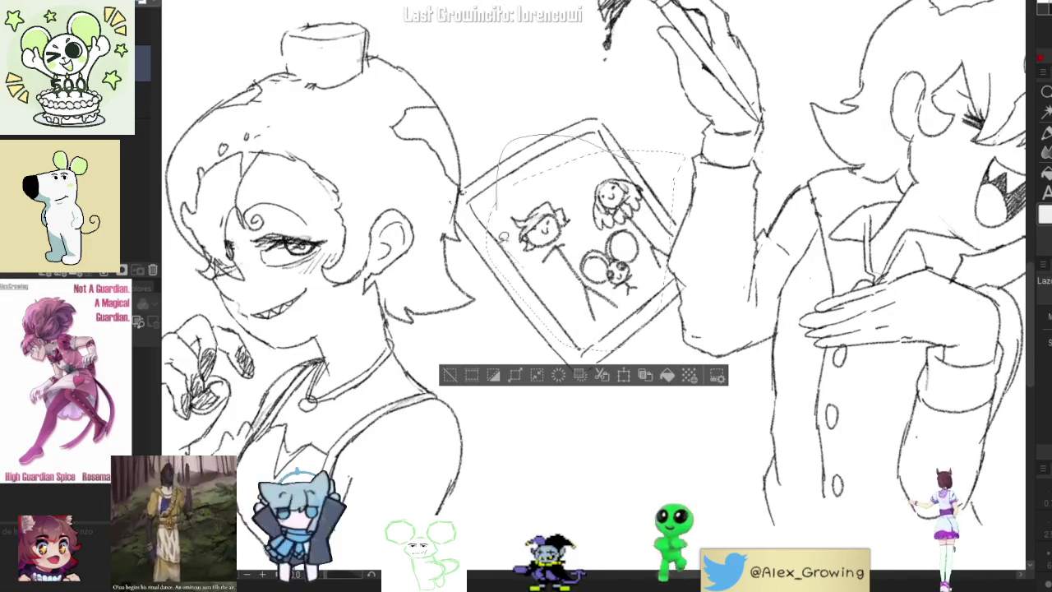
{"action": "scroll", "coordinate": [502, 194], "scroll_direction": "down", "scroll_amount": 3}
{"action": "left_click", "coordinate": [650, 310]}
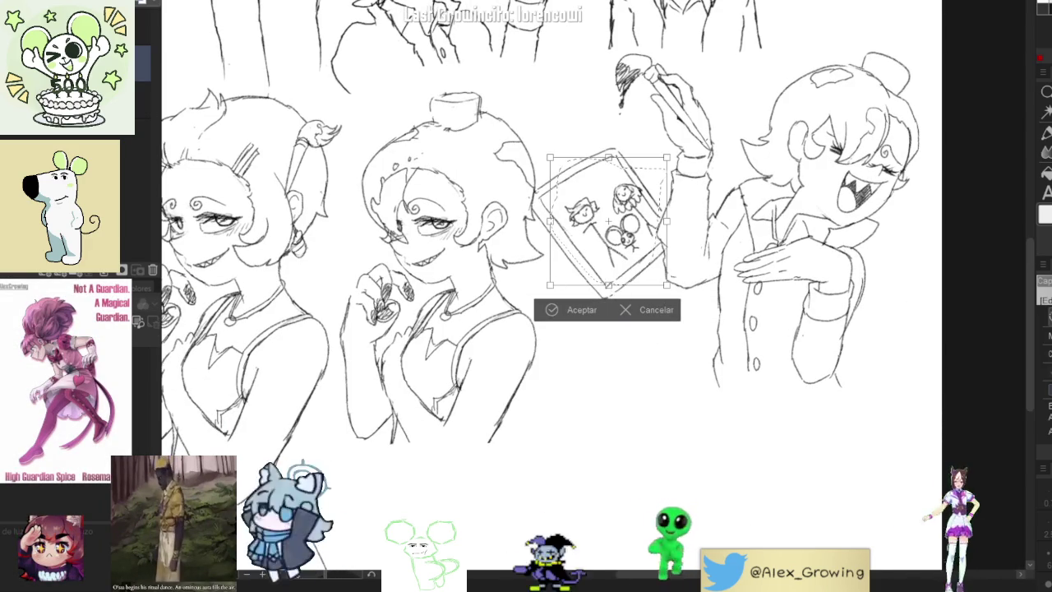
{"action": "left_click_drag", "start_coordinate": [608, 285], "coordinate": [650, 354]}
{"action": "mouse_move", "coordinate": [625, 271]}
{"action": "left_mouse_down"}
{"action": "mouse_move", "coordinate": [649, 453]}
{"action": "mouse_move", "coordinate": [633, 492]}
{"action": "left_mouse_up"}
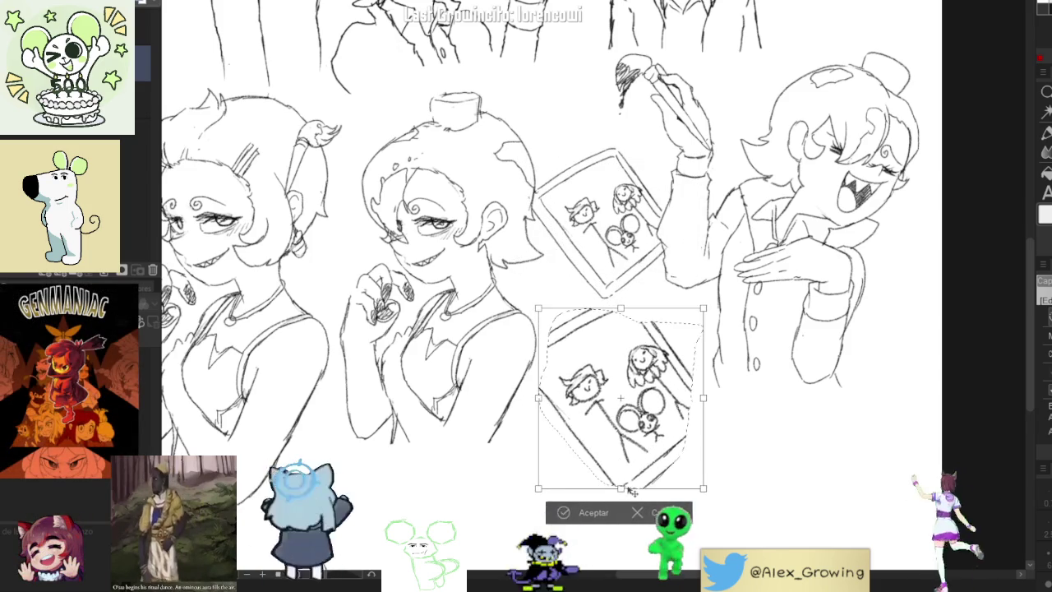
{"action": "left_click", "coordinate": [593, 512]}
{"action": "left_click_drag", "start_coordinate": [809, 270], "coordinate": [809, 221]}
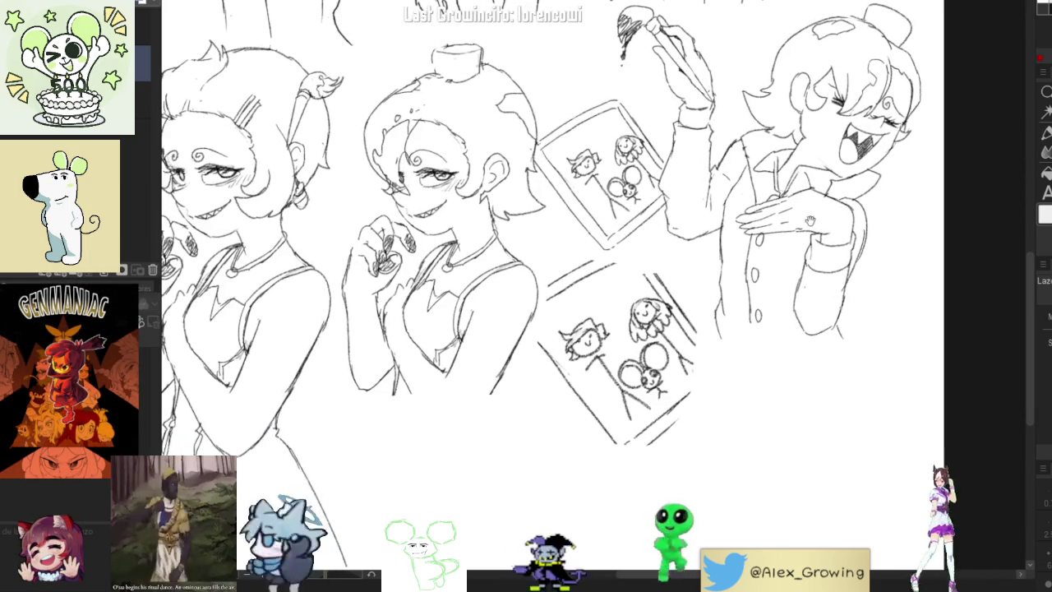
Scribble a solid black blot on the lower tablet with a thick drip through the mouse
{"action": "scroll", "coordinate": [610, 317], "scroll_direction": "up", "scroll_amount": 1}
{"action": "scroll", "coordinate": [610, 317], "scroll_direction": "up", "scroll_amount": 1}
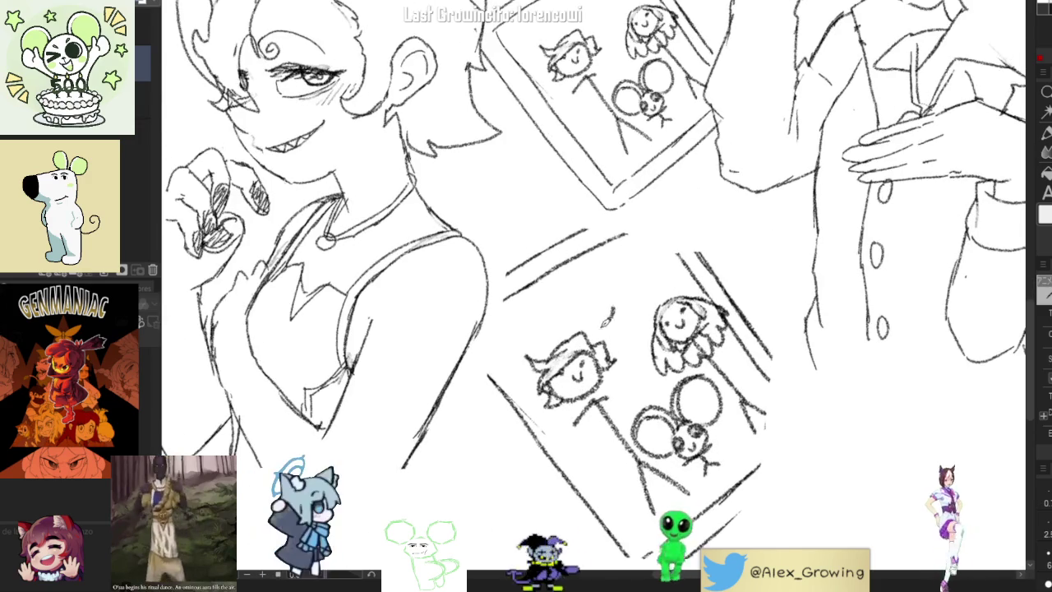
{"action": "left_click_drag", "start_coordinate": [650, 319], "coordinate": [637, 347]}
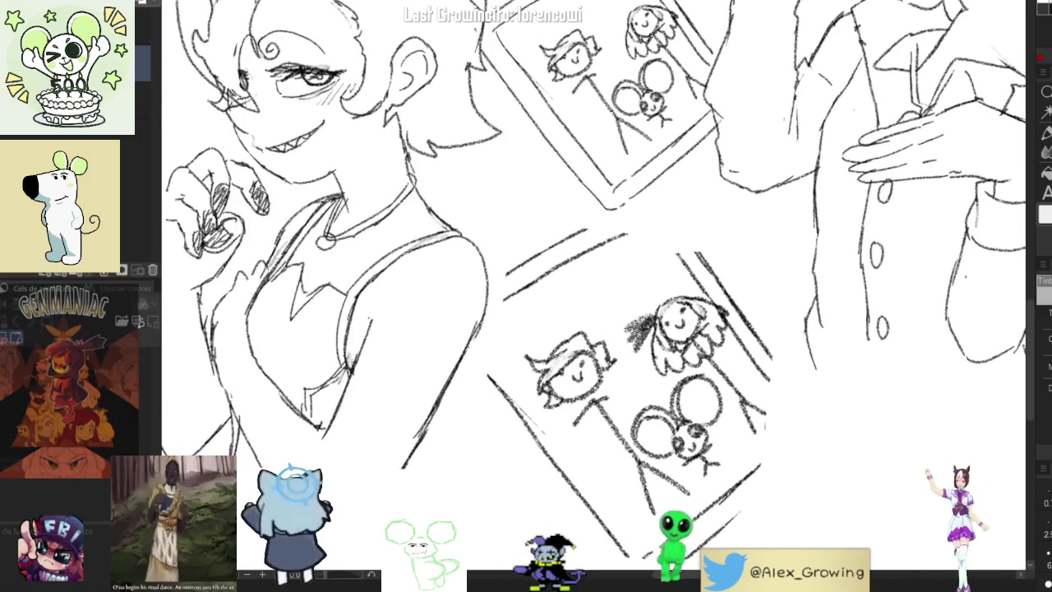
{"action": "left_click_drag", "start_coordinate": [649, 319], "coordinate": [625, 350]}
{"action": "mouse_move", "coordinate": [640, 283]}
{"action": "left_mouse_down"}
{"action": "mouse_move", "coordinate": [648, 303]}
{"action": "mouse_move", "coordinate": [617, 325]}
{"action": "left_mouse_up"}
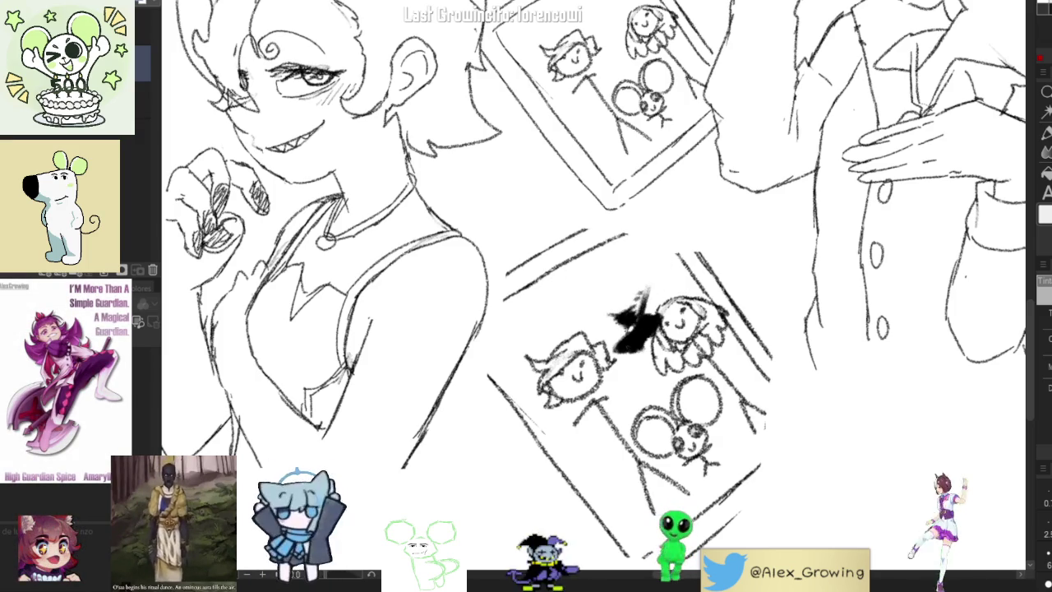
{"action": "mouse_move", "coordinate": [653, 337]}
{"action": "left_mouse_down"}
{"action": "mouse_move", "coordinate": [641, 381]}
{"action": "mouse_move", "coordinate": [648, 454]}
{"action": "left_mouse_up"}
{"action": "left_click_drag", "start_coordinate": [654, 361], "coordinate": [651, 462]}
{"action": "left_click_drag", "start_coordinate": [646, 345], "coordinate": [649, 481]}
{"action": "mouse_move", "coordinate": [643, 339]}
{"action": "left_mouse_down"}
{"action": "mouse_move", "coordinate": [708, 329]}
{"action": "mouse_move", "coordinate": [704, 319]}
{"action": "left_mouse_up"}
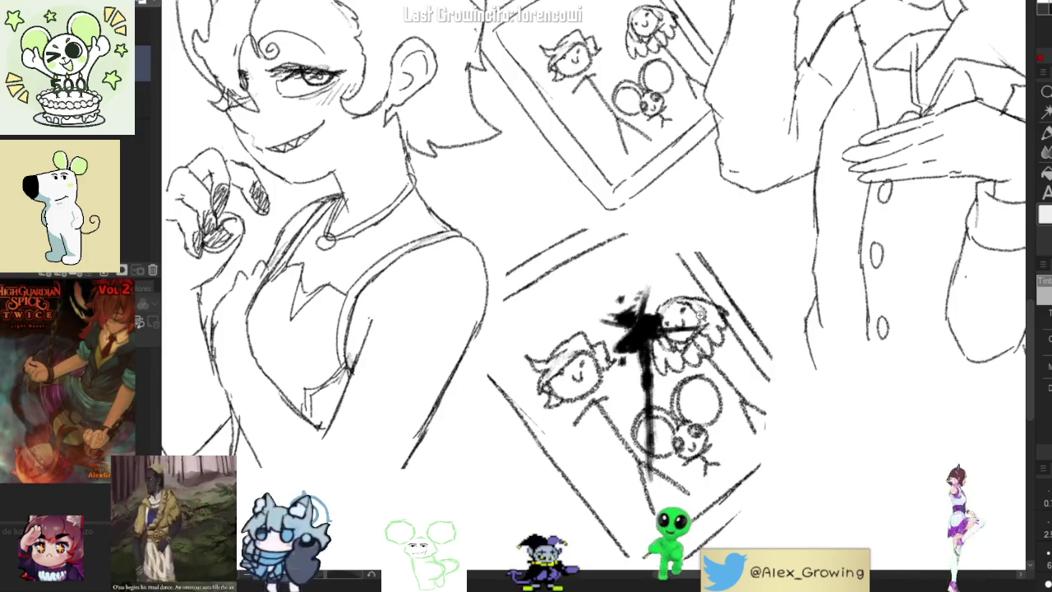
{"action": "scroll", "coordinate": [747, 394], "scroll_direction": "down", "scroll_amount": 3}
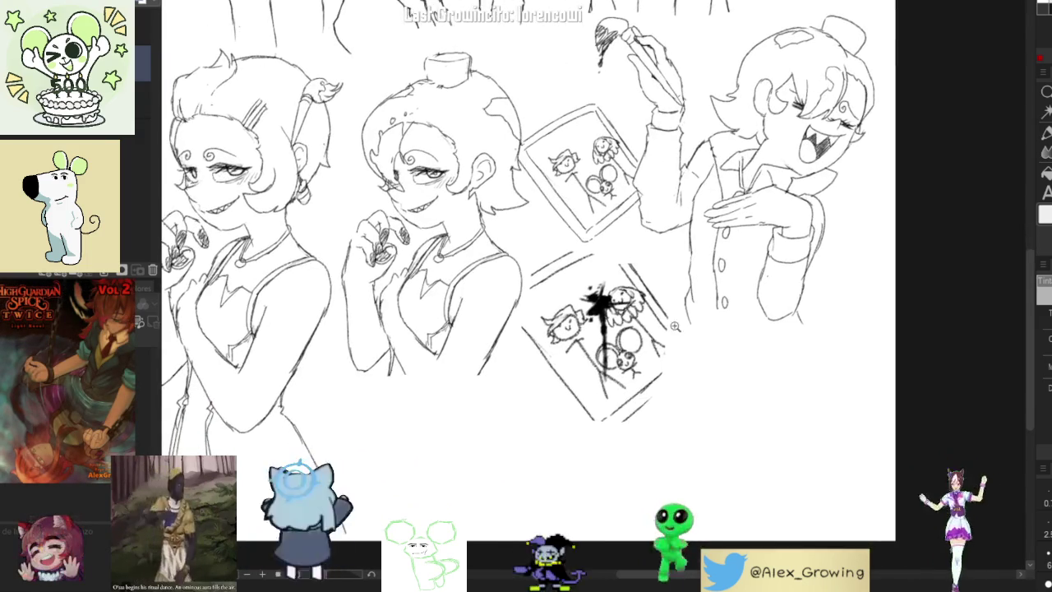
In the blank area, draw the small face's closed eye and a mark between the eyes
{"action": "left_click_drag", "start_coordinate": [747, 393], "coordinate": [625, 272]}
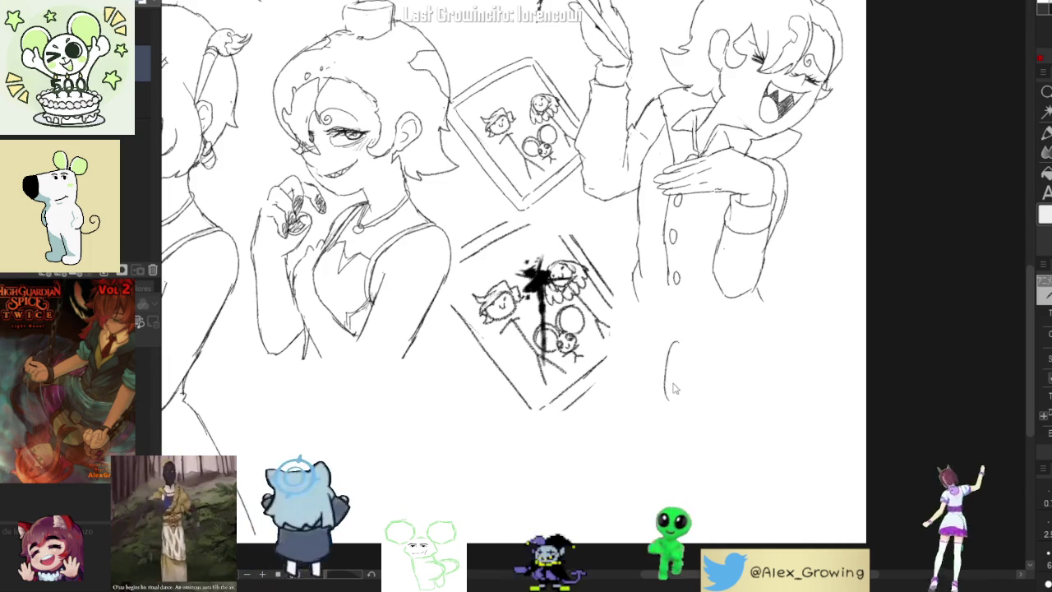
{"action": "scroll", "coordinate": [699, 375], "scroll_direction": "up", "scroll_amount": 1}
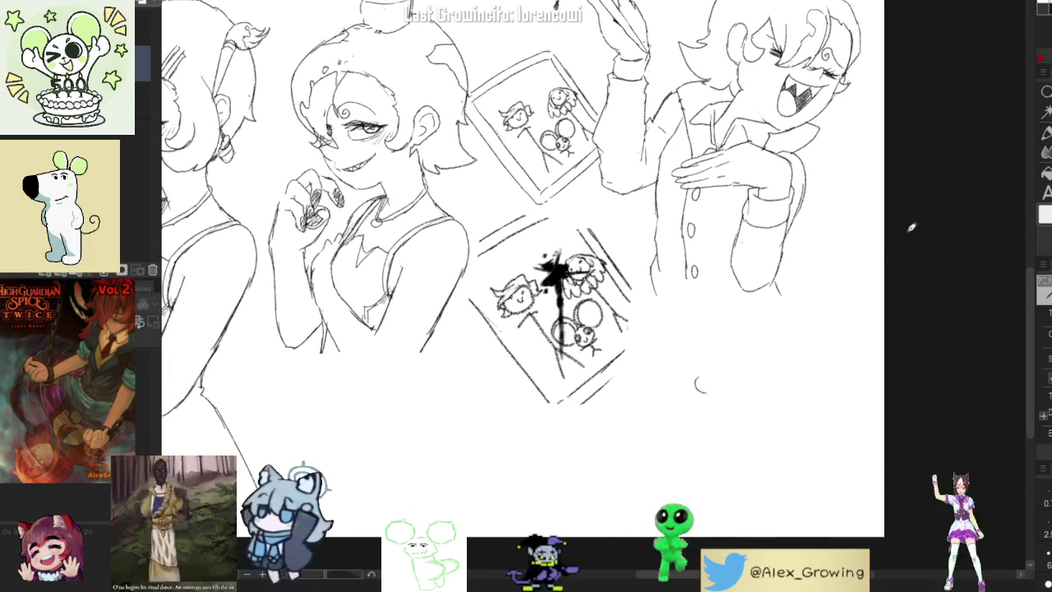
{"action": "left_click_drag", "start_coordinate": [714, 388], "coordinate": [736, 375]}
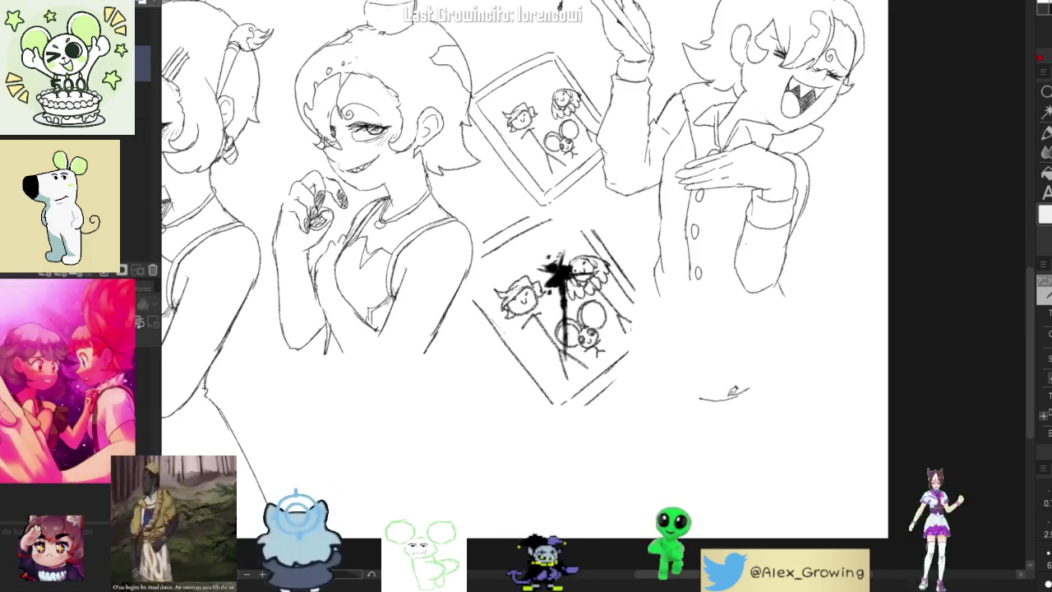
{"action": "key", "text": "ctrl+z"}
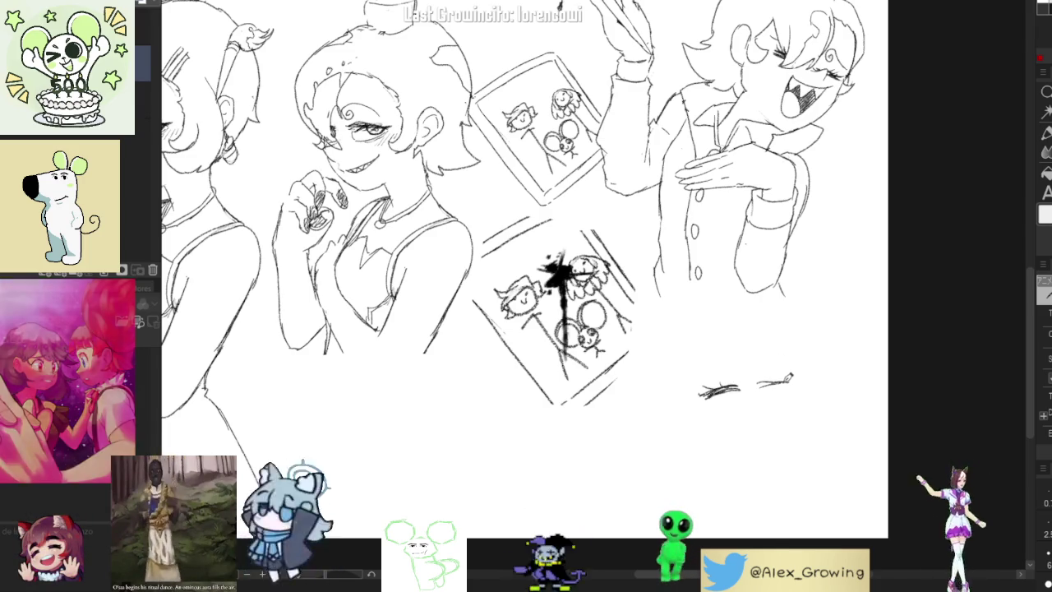
{"action": "mouse_move", "coordinate": [772, 381]}
{"action": "left_mouse_down"}
{"action": "mouse_move", "coordinate": [817, 372]}
{"action": "mouse_move", "coordinate": [809, 377]}
{"action": "left_mouse_up"}
{"action": "left_click_drag", "start_coordinate": [752, 391], "coordinate": [758, 385]}
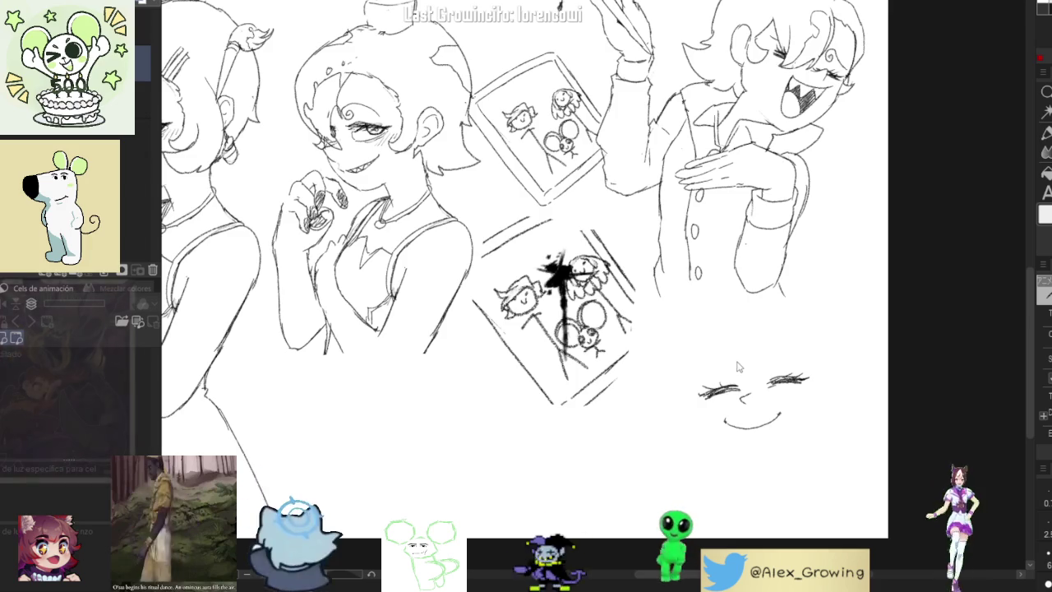
Add spiral curls above both eyes, redrawing the right-eye curl until it looks right
{"action": "left_click_drag", "start_coordinate": [737, 361], "coordinate": [699, 384]}
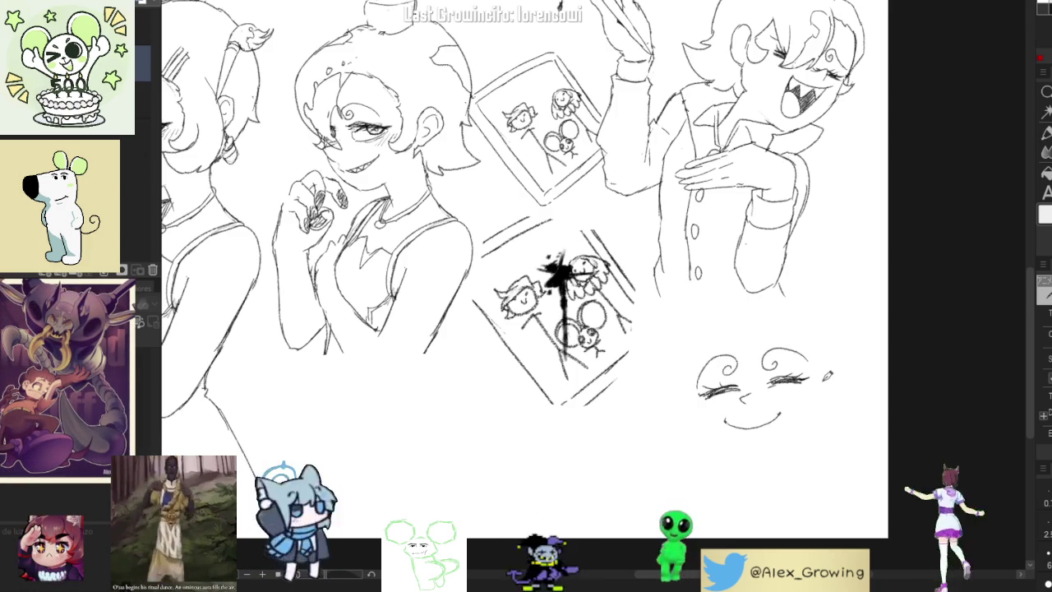
{"action": "left_click_drag", "start_coordinate": [777, 359], "coordinate": [814, 364]}
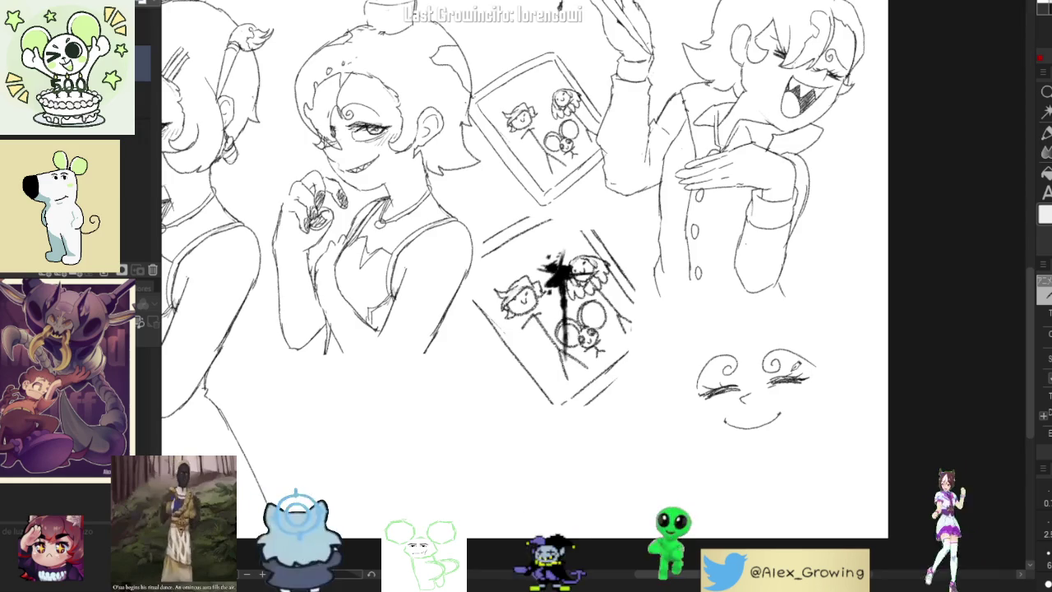
{"action": "key", "text": "ctrl+z"}
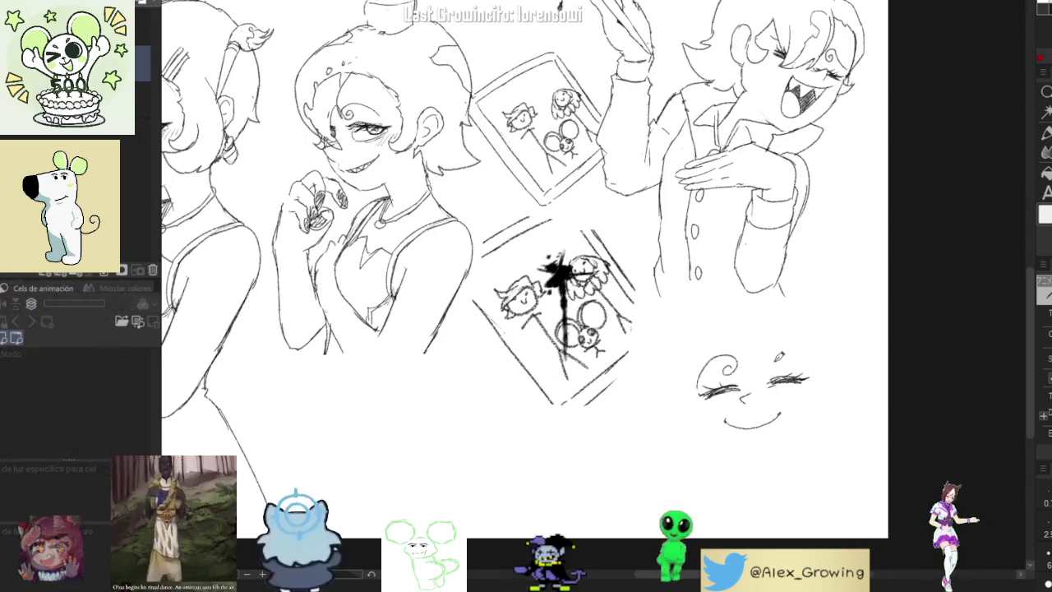
{"action": "left_click_drag", "start_coordinate": [766, 362], "coordinate": [827, 377]}
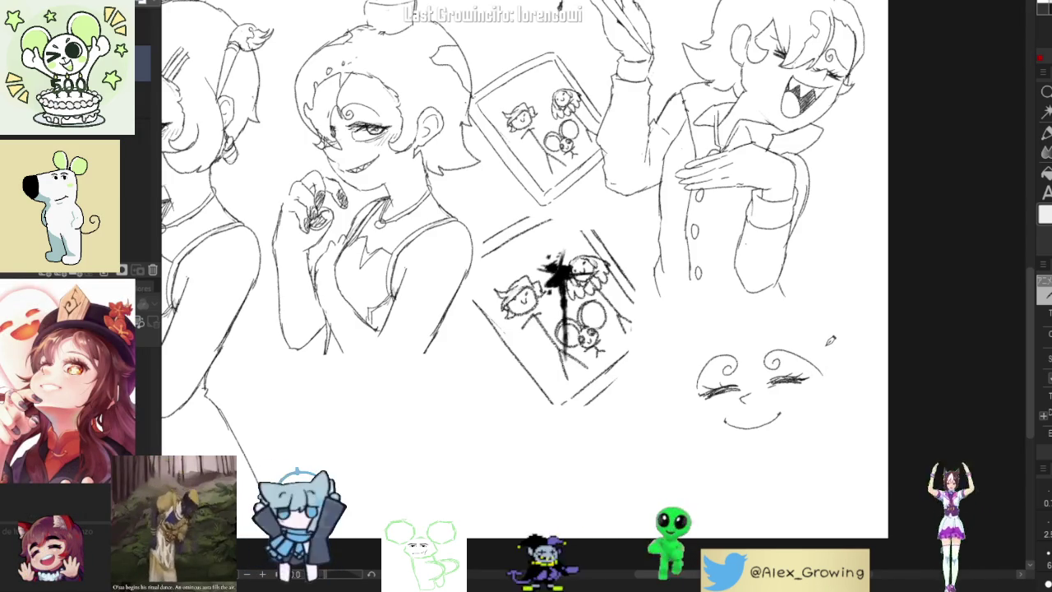
{"action": "key", "text": "ctrl+z"}
{"action": "left_click_drag", "start_coordinate": [767, 363], "coordinate": [825, 362]}
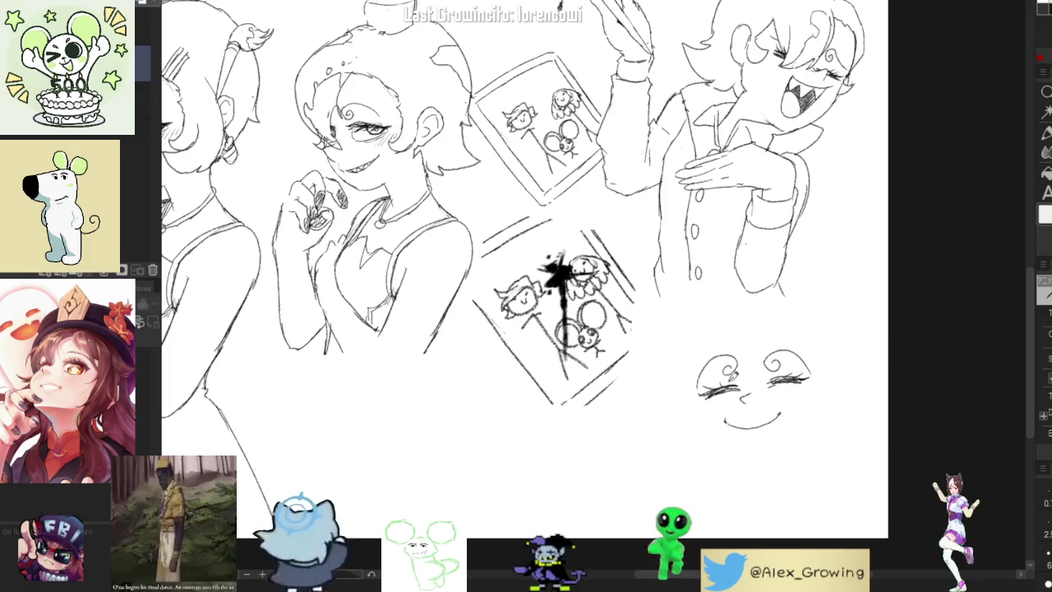
Outline the face's left cheek, chin and right jaw line
{"action": "left_click_drag", "start_coordinate": [699, 392], "coordinate": [760, 449]}
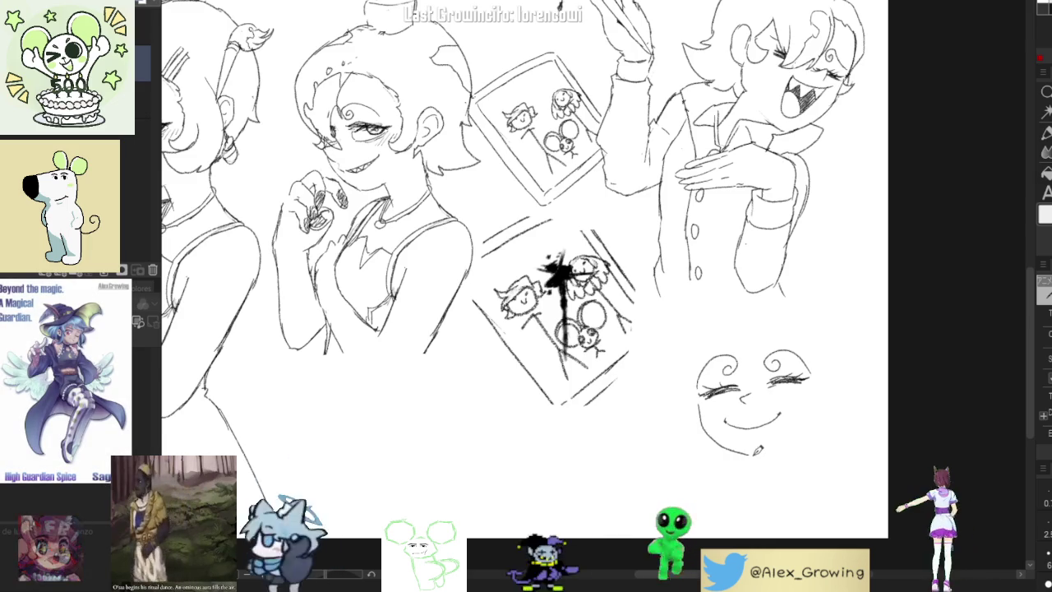
{"action": "left_click_drag", "start_coordinate": [758, 449], "coordinate": [810, 417]}
{"action": "left_click_drag", "start_coordinate": [758, 450], "coordinate": [791, 436]}
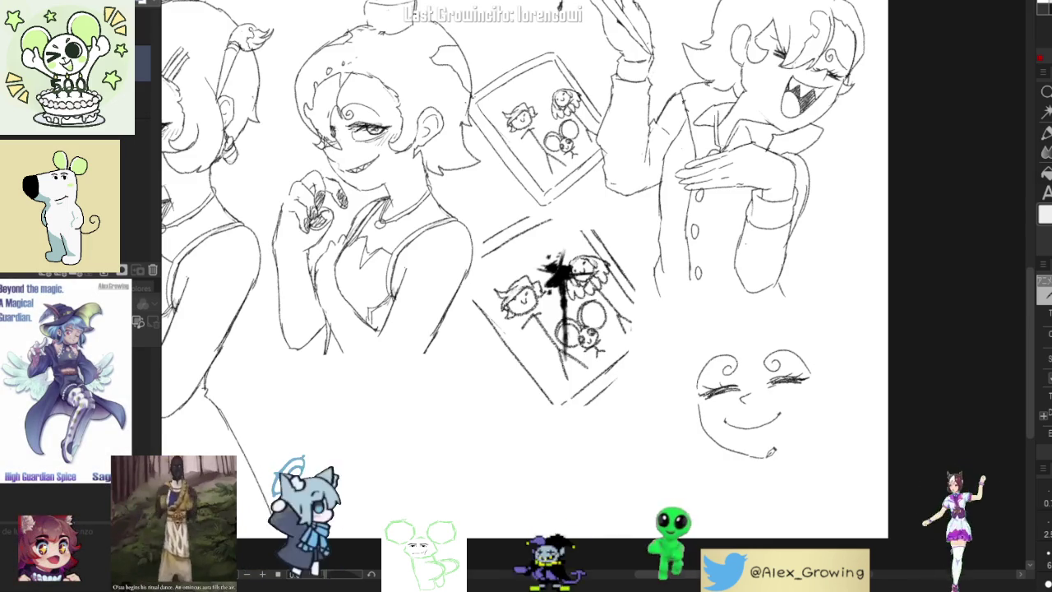
{"action": "left_click_drag", "start_coordinate": [805, 436], "coordinate": [816, 418]}
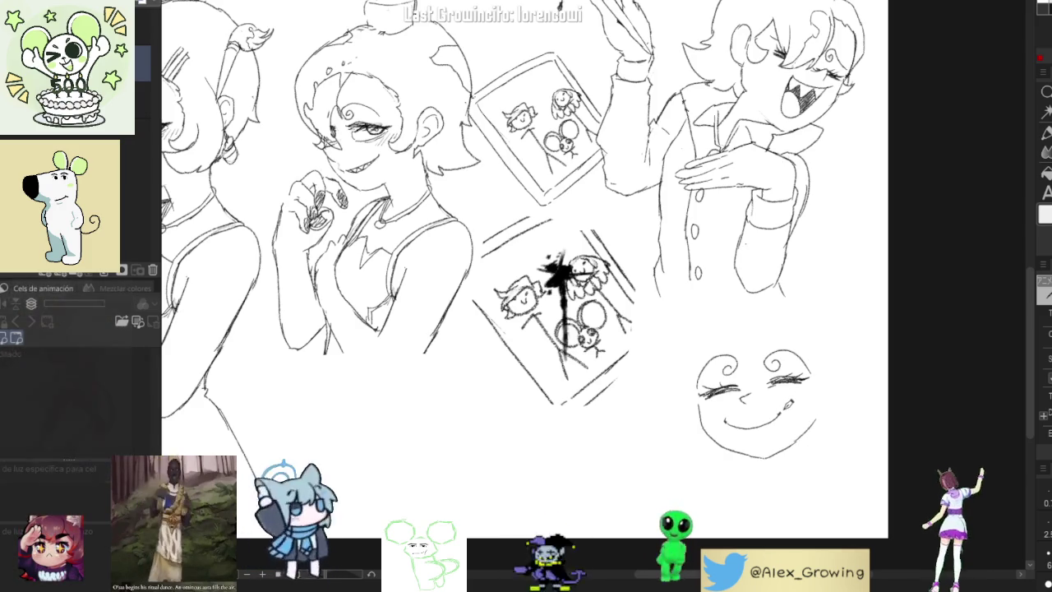
Draw the smile on the small face, with a short stroke beside it
{"action": "key", "text": "ctrl+z"}
{"action": "key", "text": "ctrl+z"}
{"action": "key", "text": "ctrl+z"}
{"action": "mouse_move", "coordinate": [725, 408]}
{"action": "left_mouse_down"}
{"action": "mouse_move", "coordinate": [755, 426]}
{"action": "mouse_move", "coordinate": [788, 415]}
{"action": "left_mouse_up"}
{"action": "key", "text": "ctrl+z"}
{"action": "key", "text": "ctrl+z"}
{"action": "mouse_move", "coordinate": [723, 409]}
{"action": "left_mouse_down"}
{"action": "mouse_move", "coordinate": [750, 419]}
{"action": "mouse_move", "coordinate": [795, 393]}
{"action": "left_mouse_up"}
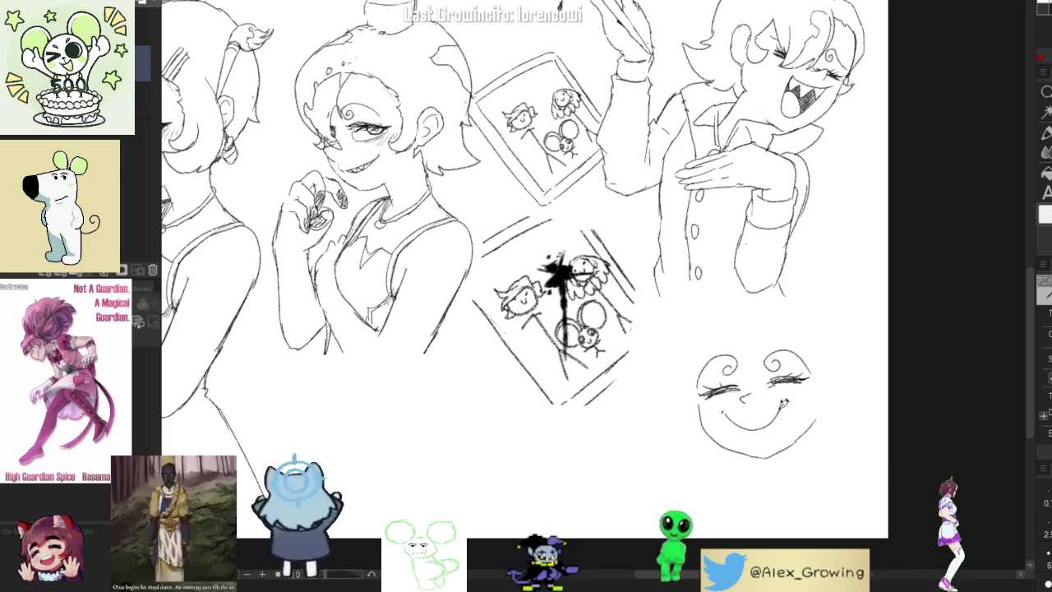
{"action": "key", "text": "ctrl+z"}
{"action": "left_click_drag", "start_coordinate": [785, 391], "coordinate": [796, 399]}
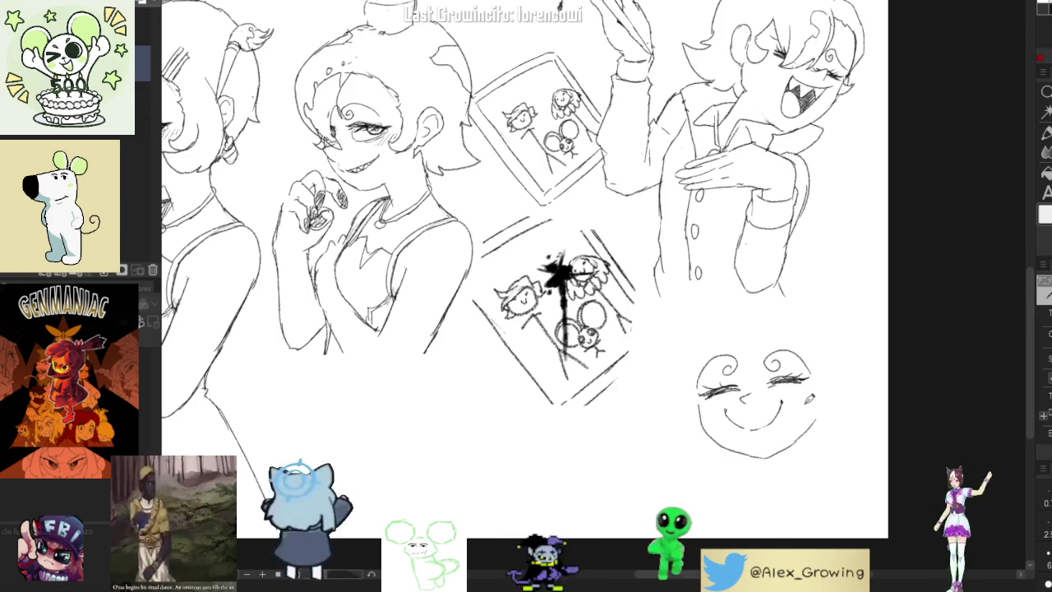
{"action": "left_click_drag", "start_coordinate": [755, 427], "coordinate": [780, 412]}
{"action": "key", "text": "ctrl+z"}
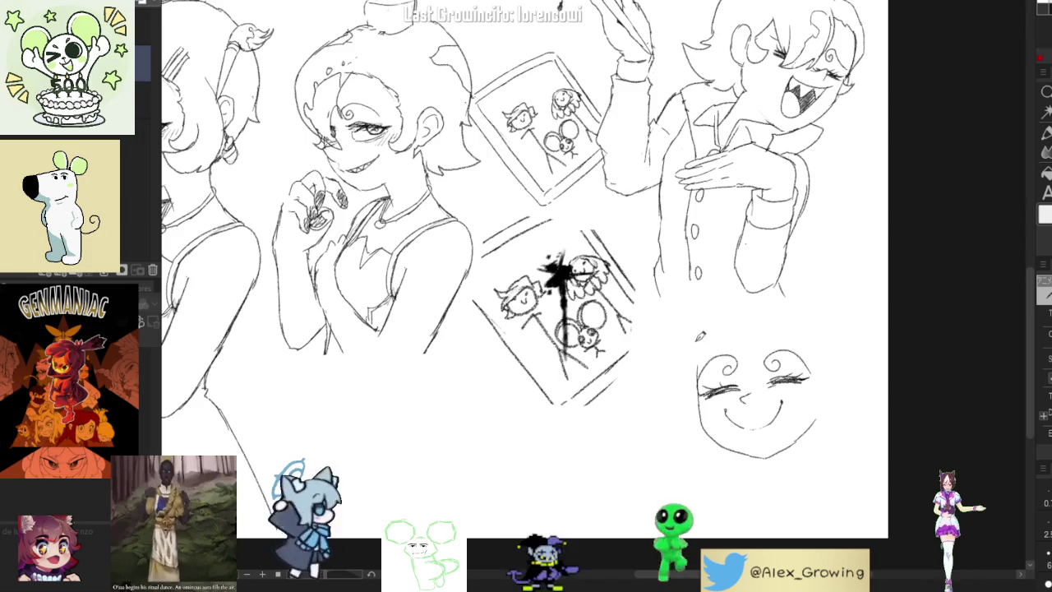
Redraw the left eye with cleaner lashes and curve the head's left outline higher
{"action": "left_click_drag", "start_coordinate": [712, 392], "coordinate": [740, 384]}
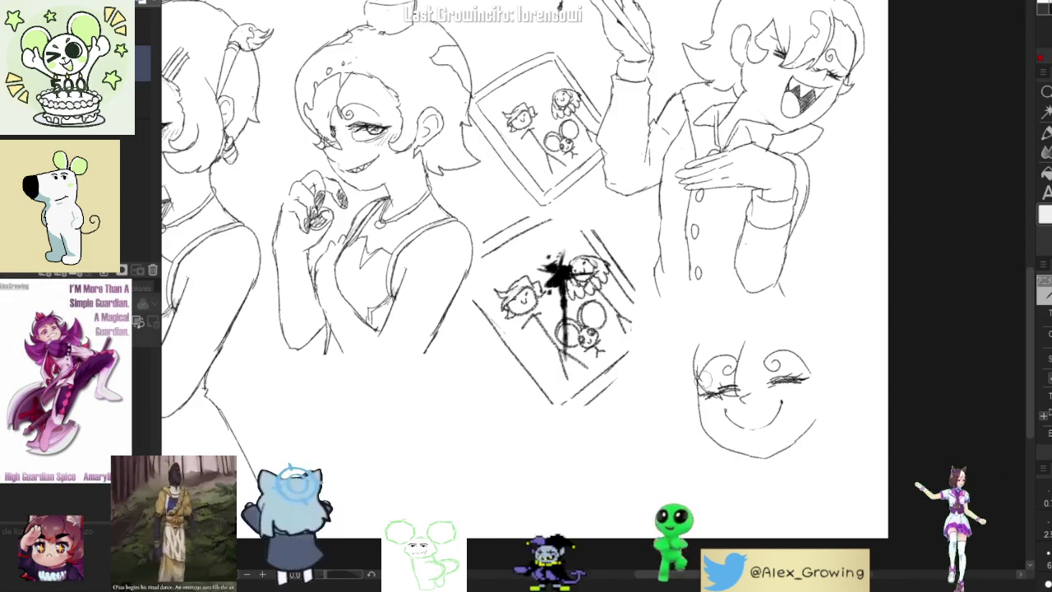
{"action": "mouse_move", "coordinate": [705, 384]}
{"action": "left_mouse_down"}
{"action": "mouse_move", "coordinate": [724, 388]}
{"action": "mouse_move", "coordinate": [722, 371]}
{"action": "left_mouse_up"}
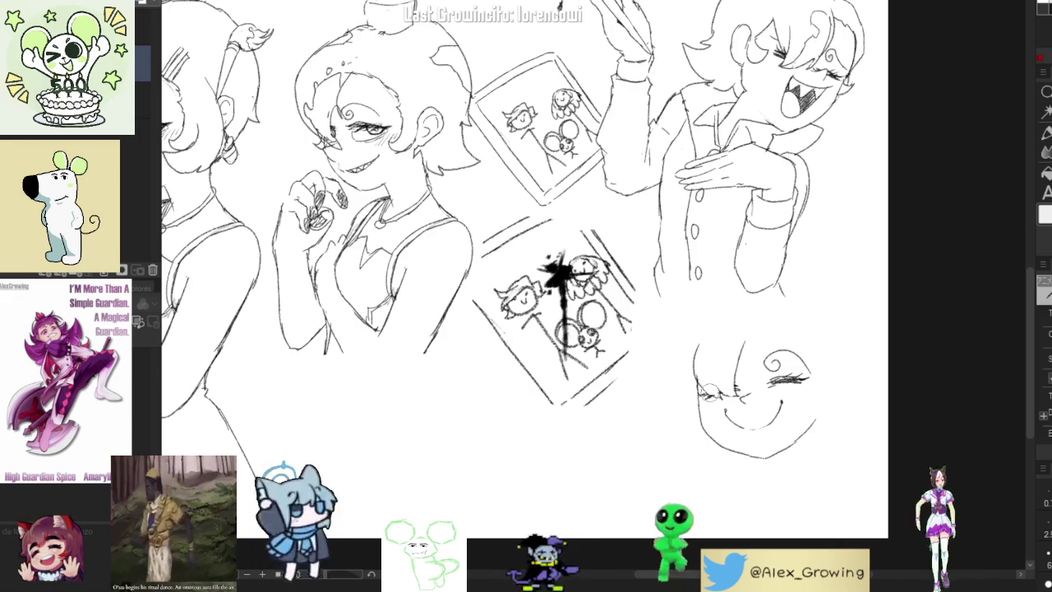
{"action": "left_click_drag", "start_coordinate": [700, 322], "coordinate": [696, 379]}
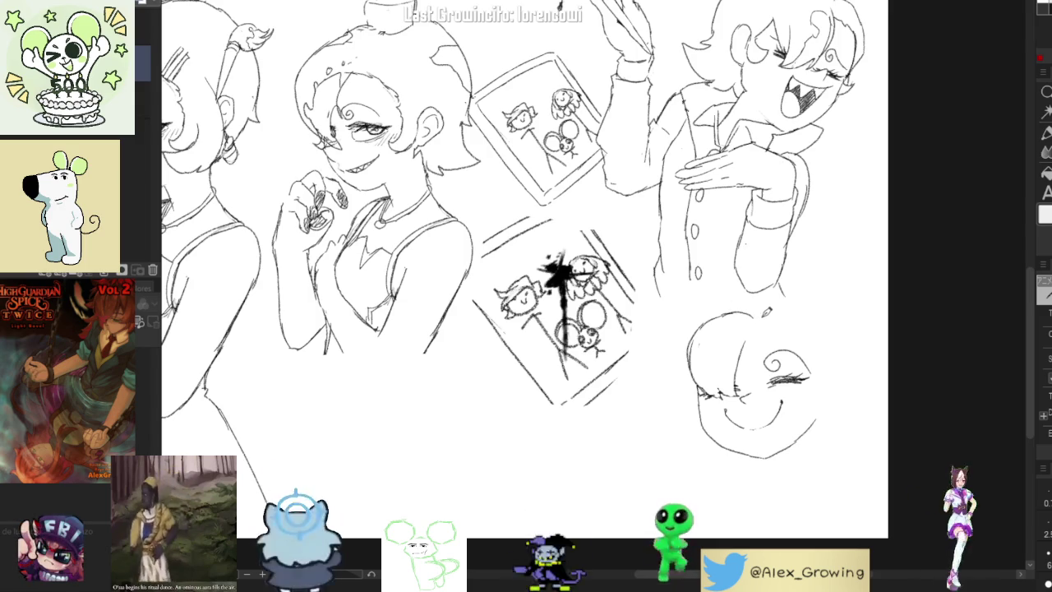
Raise the head's top-left outline, add an ear, and sketch a lower-left hair flick
{"action": "left_click_drag", "start_coordinate": [736, 303], "coordinate": [689, 346]}
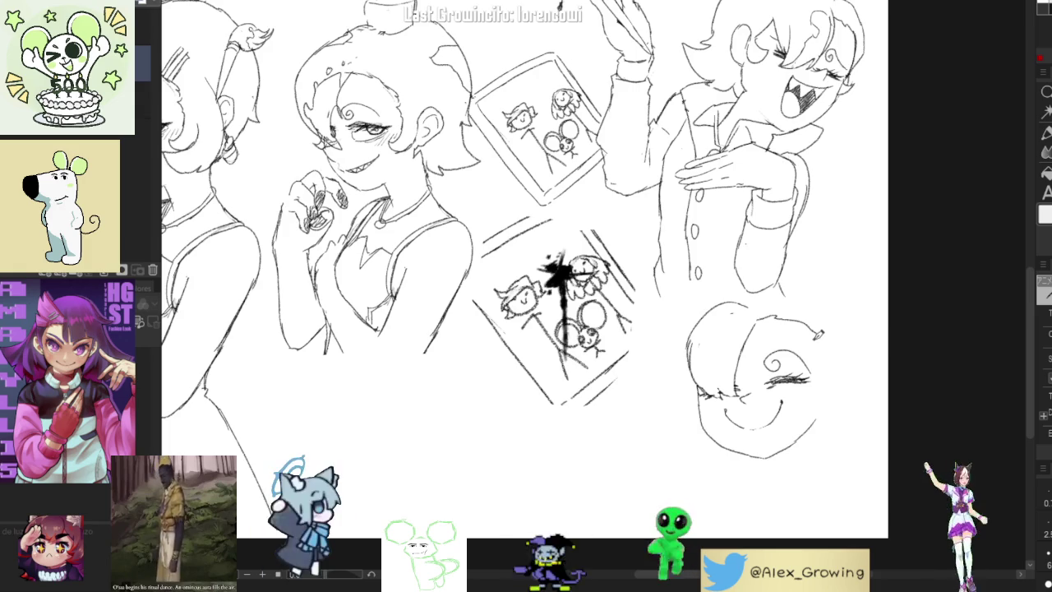
{"action": "left_click_drag", "start_coordinate": [820, 349], "coordinate": [826, 405]}
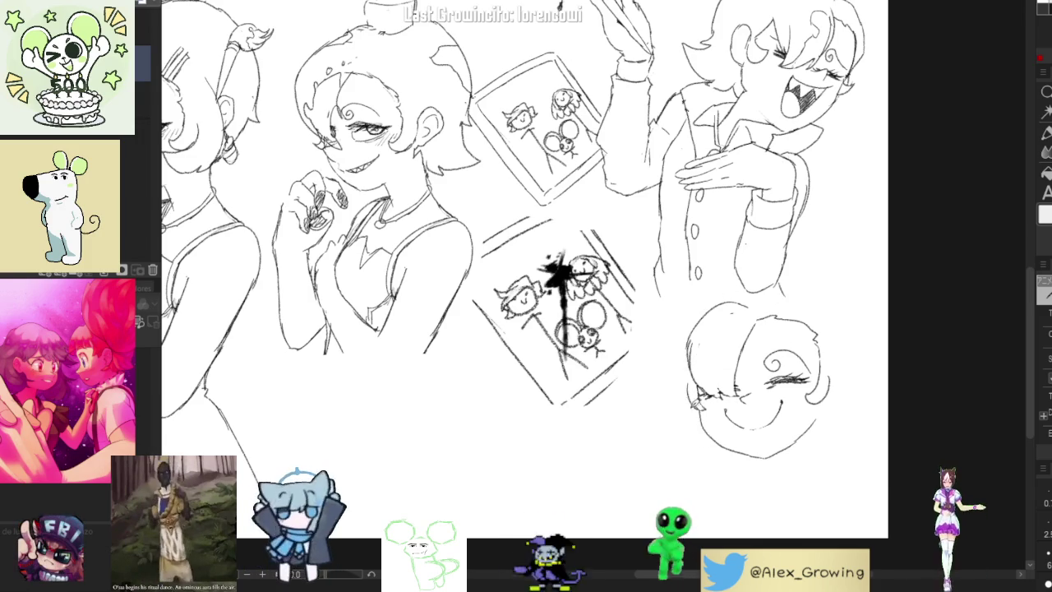
{"action": "left_click_drag", "start_coordinate": [671, 426], "coordinate": [712, 442]}
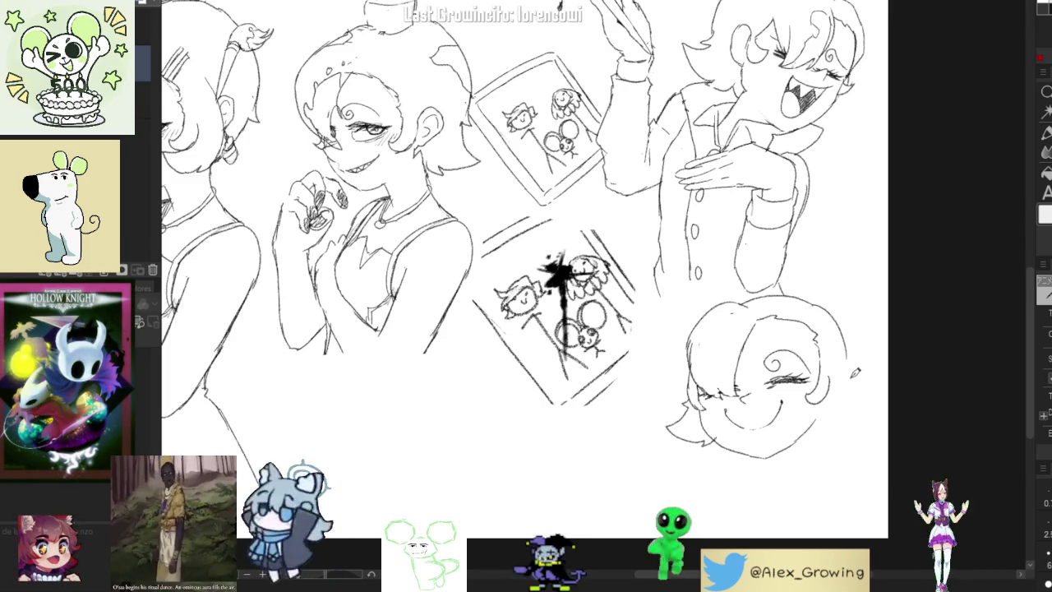
Redraw the ear curving down on the right side, then lasso-select the smiling head
{"action": "mouse_move", "coordinate": [847, 362]}
{"action": "left_mouse_down"}
{"action": "mouse_move", "coordinate": [833, 343]}
{"action": "mouse_move", "coordinate": [824, 387]}
{"action": "mouse_move", "coordinate": [826, 331]}
{"action": "left_mouse_up"}
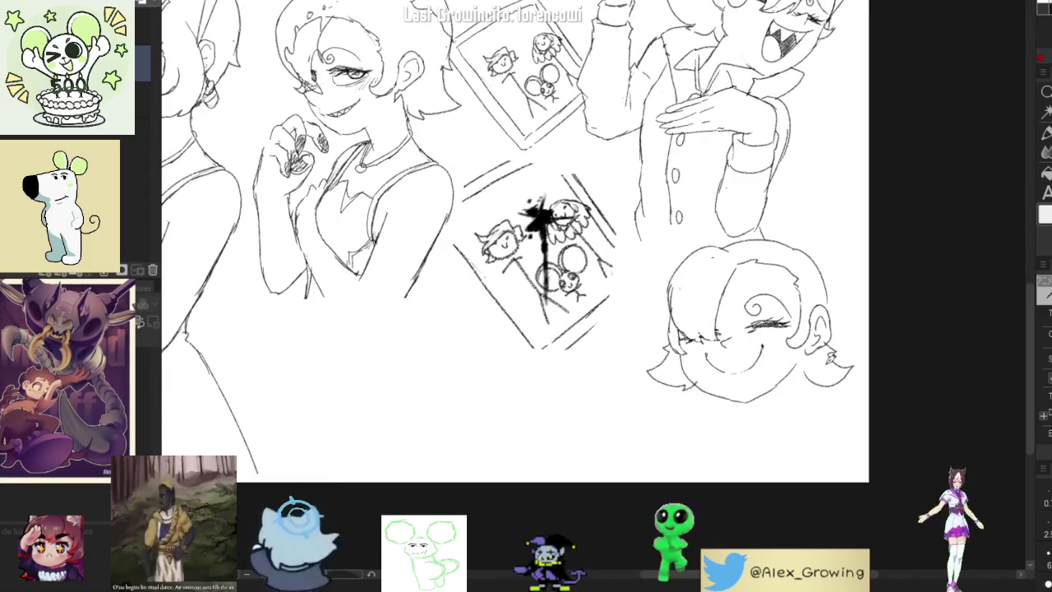
{"action": "key", "text": "ctrl+z"}
{"action": "left_click_drag", "start_coordinate": [855, 362], "coordinate": [838, 385]}
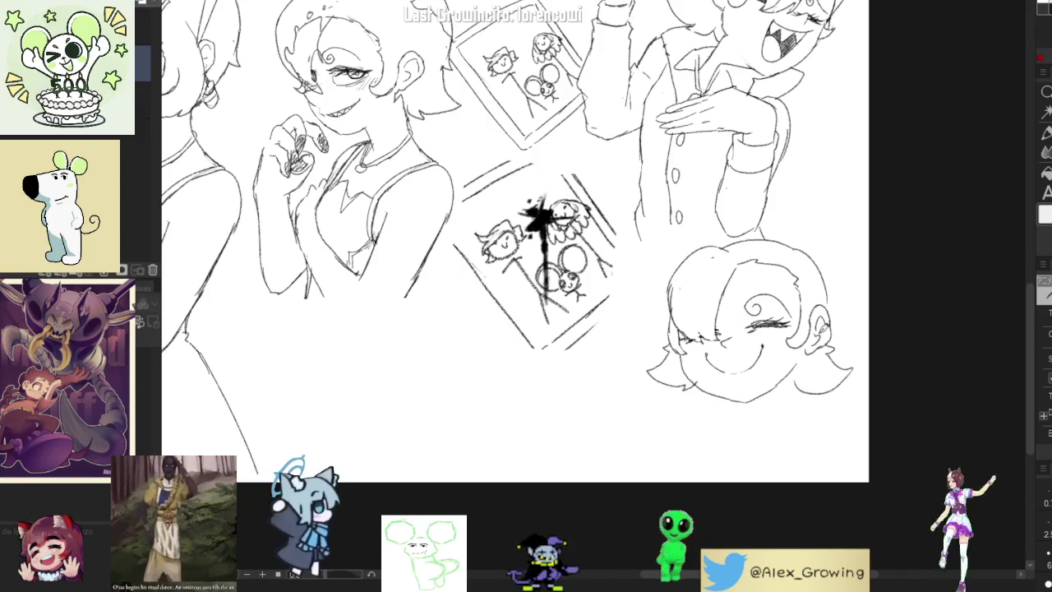
{"action": "scroll", "coordinate": [679, 389], "scroll_direction": "up", "scroll_amount": 5}
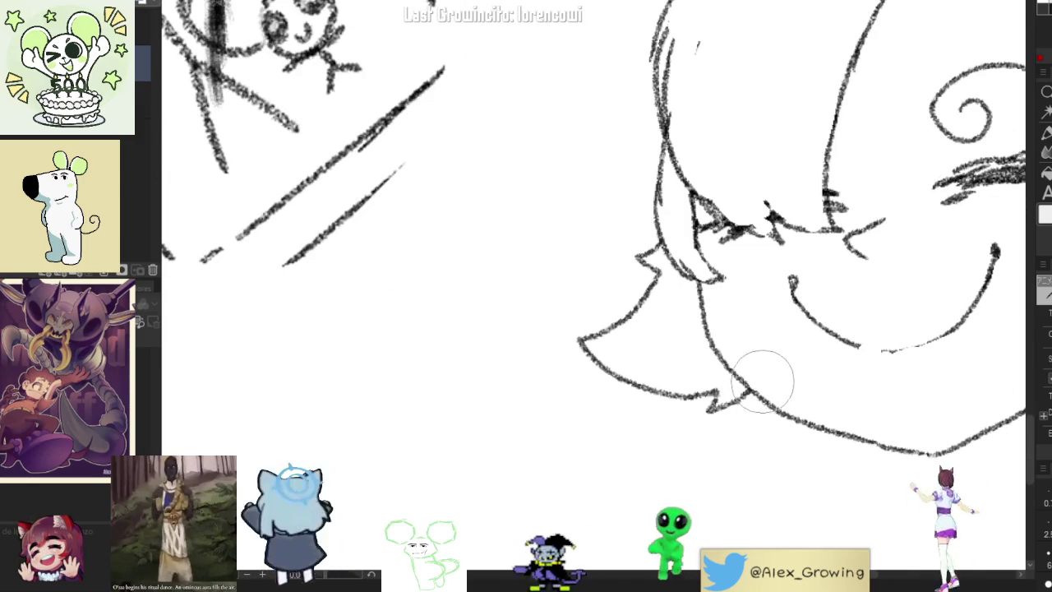
{"action": "scroll", "coordinate": [723, 402], "scroll_direction": "down", "scroll_amount": 6}
{"action": "scroll", "coordinate": [722, 402], "scroll_direction": "up", "scroll_amount": 1}
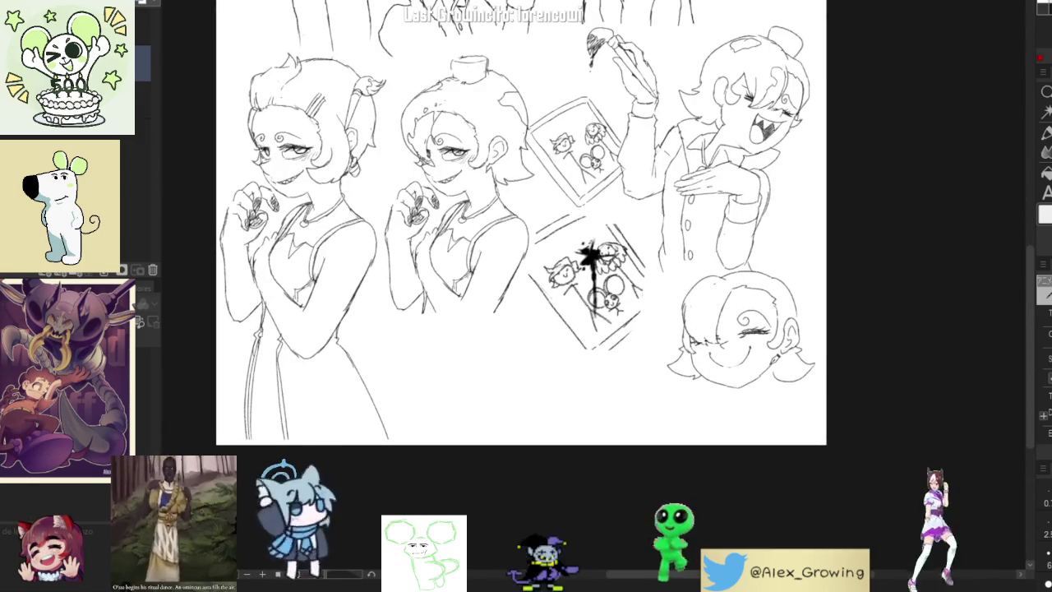
{"action": "left_click_drag", "start_coordinate": [888, 324], "coordinate": [866, 346]}
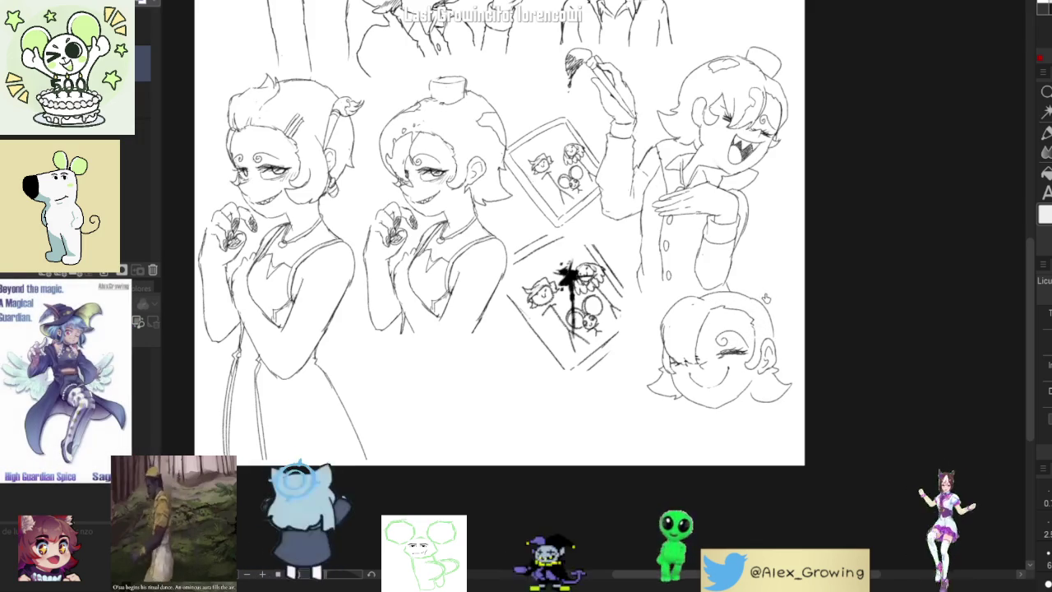
{"action": "left_click_drag", "start_coordinate": [733, 291], "coordinate": [760, 288]}
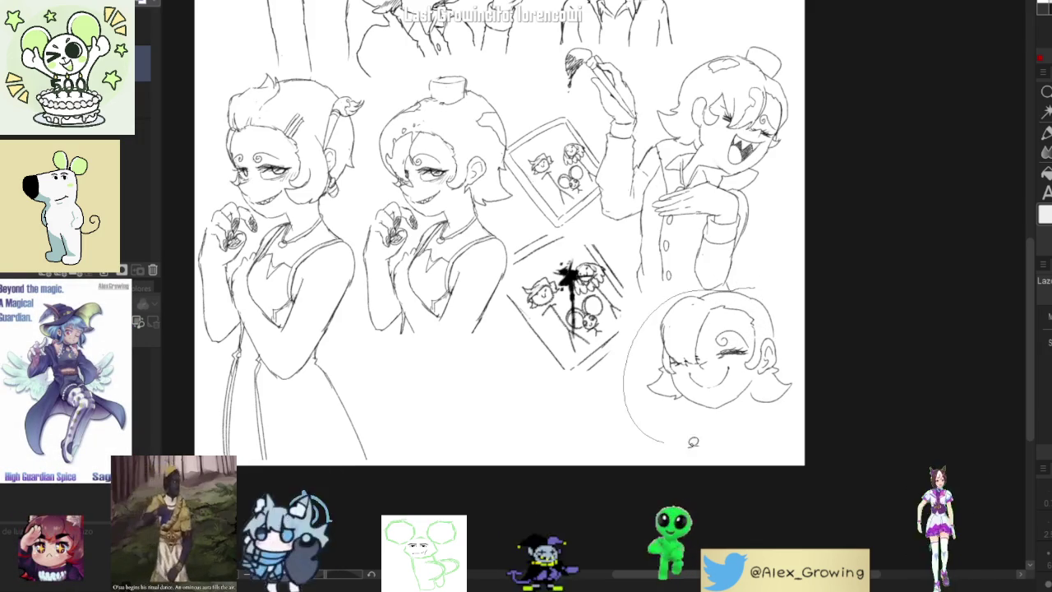
Transform the selected head, nudging it slightly down-right and enlarging it a little
{"action": "scroll", "coordinate": [781, 321], "scroll_direction": "up", "scroll_amount": 2}
{"action": "left_click", "coordinate": [754, 492]}
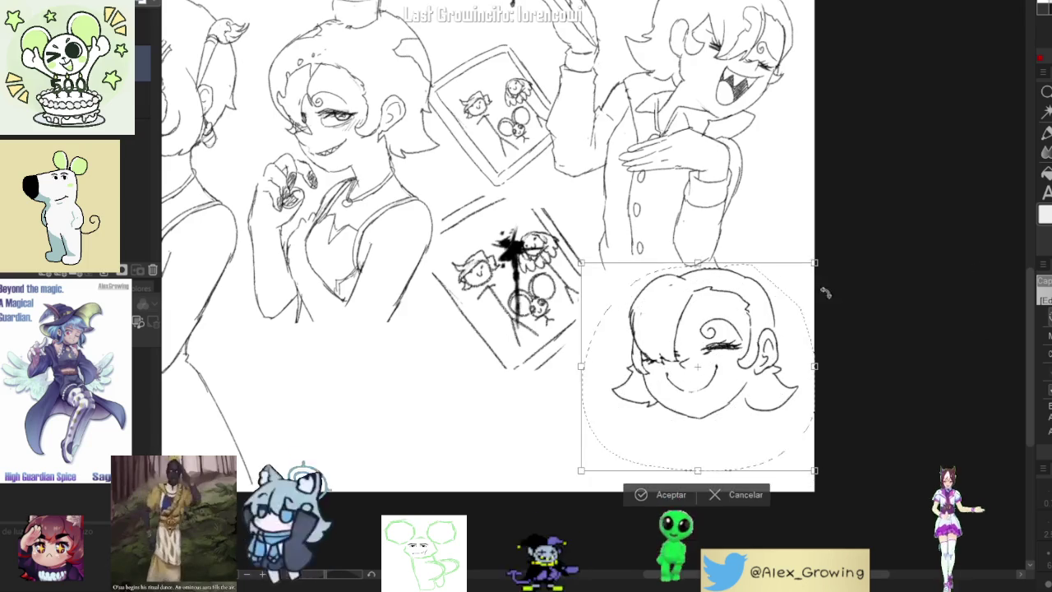
{"action": "key", "text": "Return"}
{"action": "scroll", "coordinate": [740, 268], "scroll_direction": "up", "scroll_amount": 2}
{"action": "scroll", "coordinate": [740, 268], "scroll_direction": "up", "scroll_amount": 2}
{"action": "scroll", "coordinate": [741, 268], "scroll_direction": "down", "scroll_amount": 1}
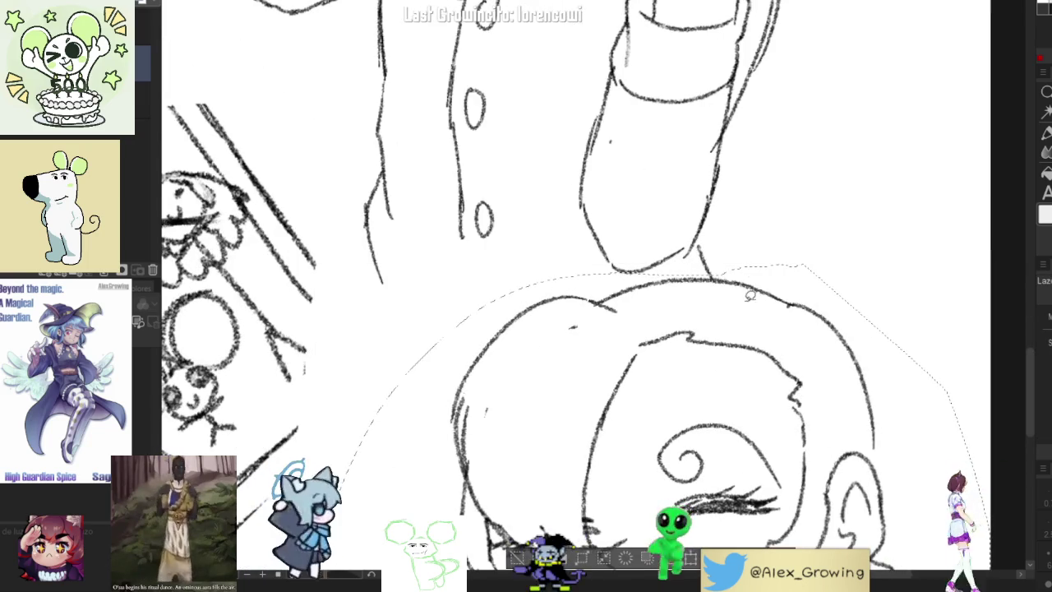
{"action": "scroll", "coordinate": [704, 276], "scroll_direction": "down", "scroll_amount": 1}
{"action": "scroll", "coordinate": [704, 276], "scroll_direction": "down", "scroll_amount": 1}
{"action": "scroll", "coordinate": [704, 276], "scroll_direction": "down", "scroll_amount": 2}
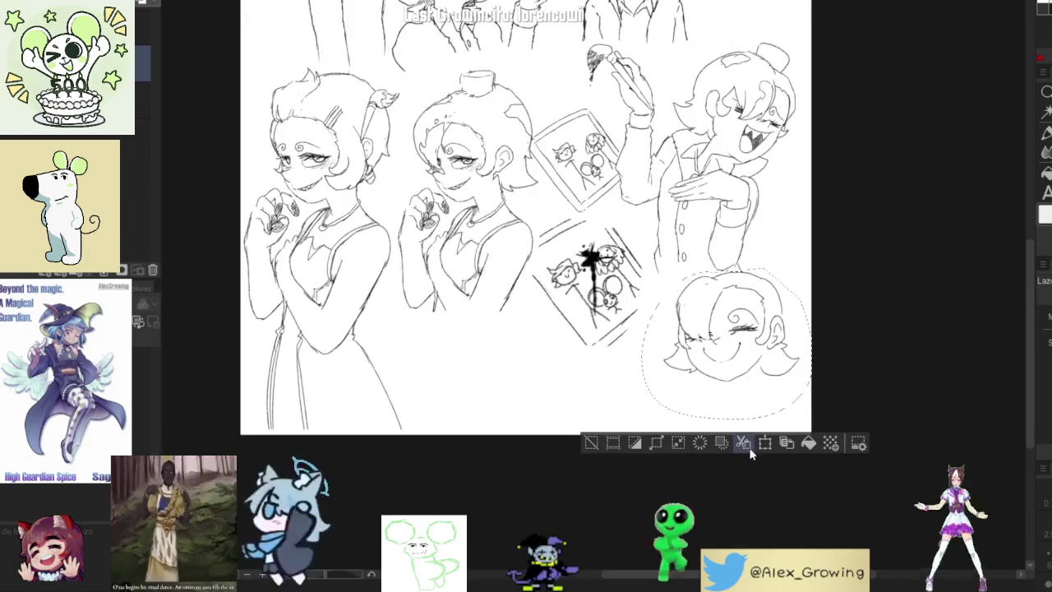
{"action": "left_click", "coordinate": [748, 447]}
{"action": "left_click_drag", "start_coordinate": [763, 410], "coordinate": [767, 413]}
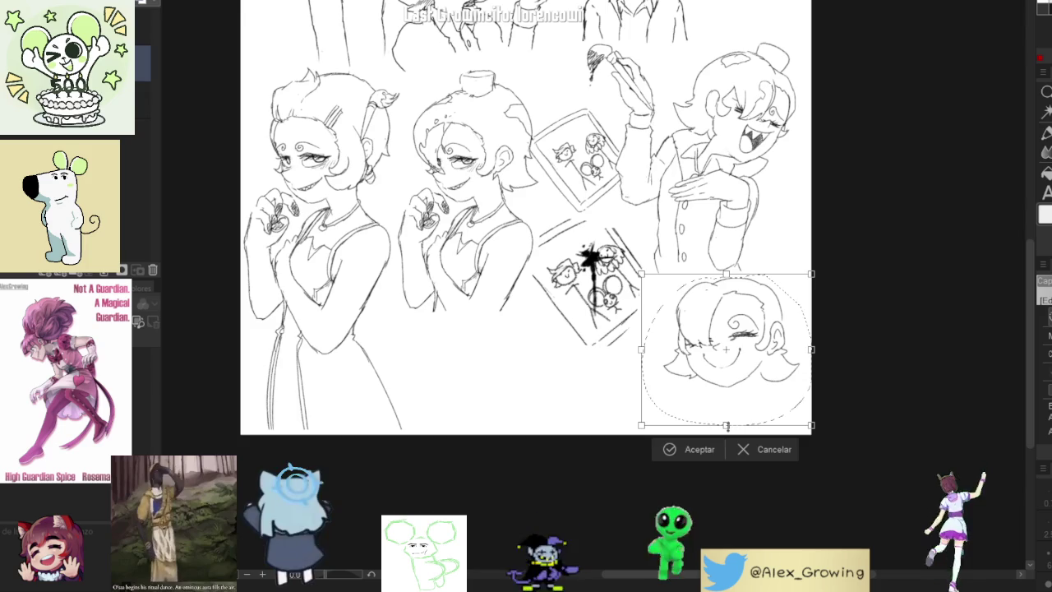
{"action": "left_click_drag", "start_coordinate": [726, 425], "coordinate": [724, 439]}
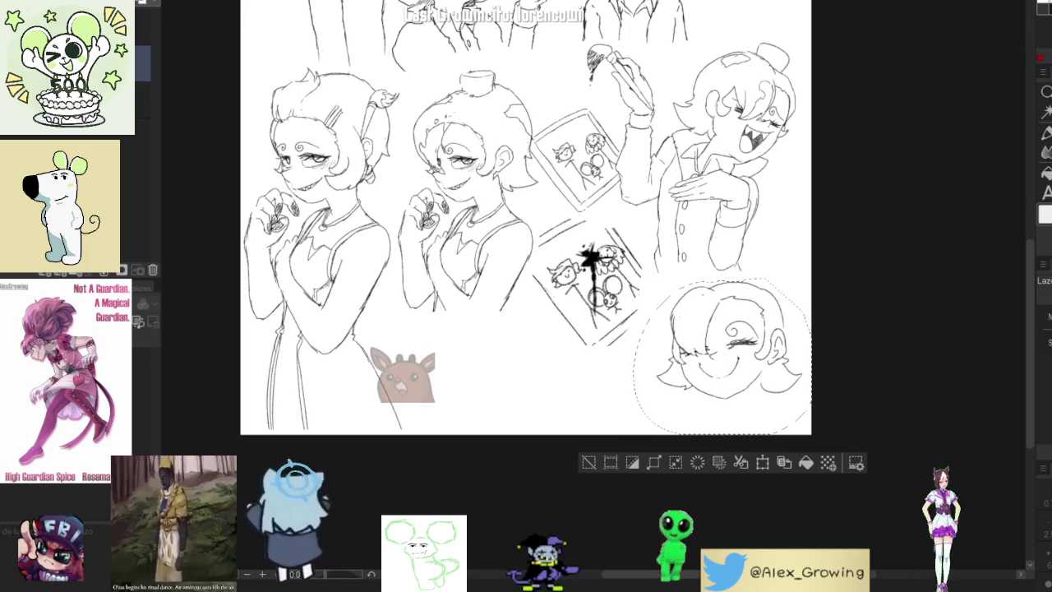
{"action": "scroll", "coordinate": [736, 357], "scroll_direction": "up", "scroll_amount": 2}
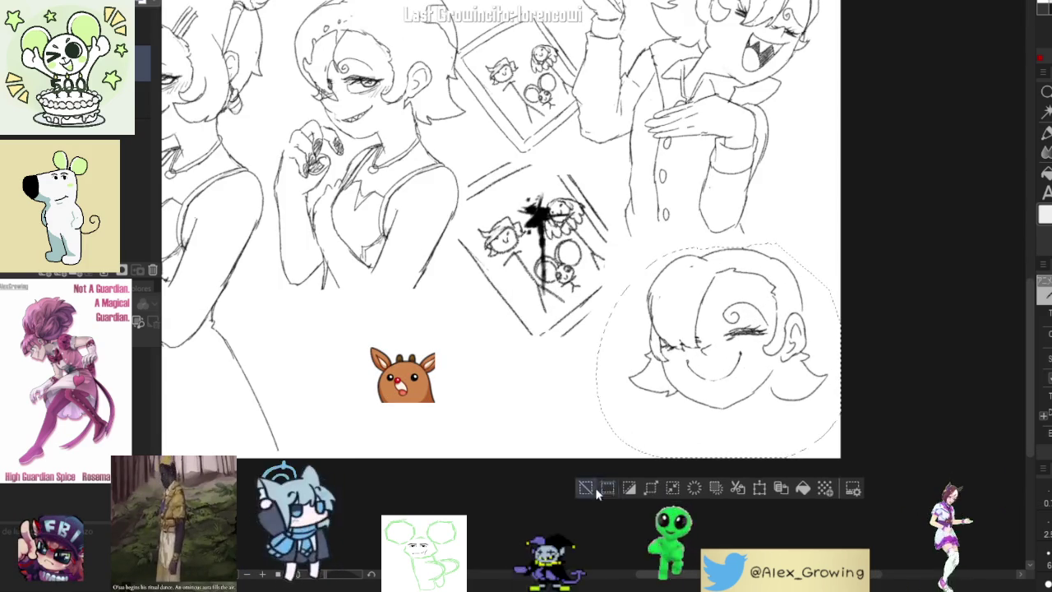
Clear the selection and sketch the small hat's first stroke above the lower head
{"action": "key", "text": "ctrl+d"}
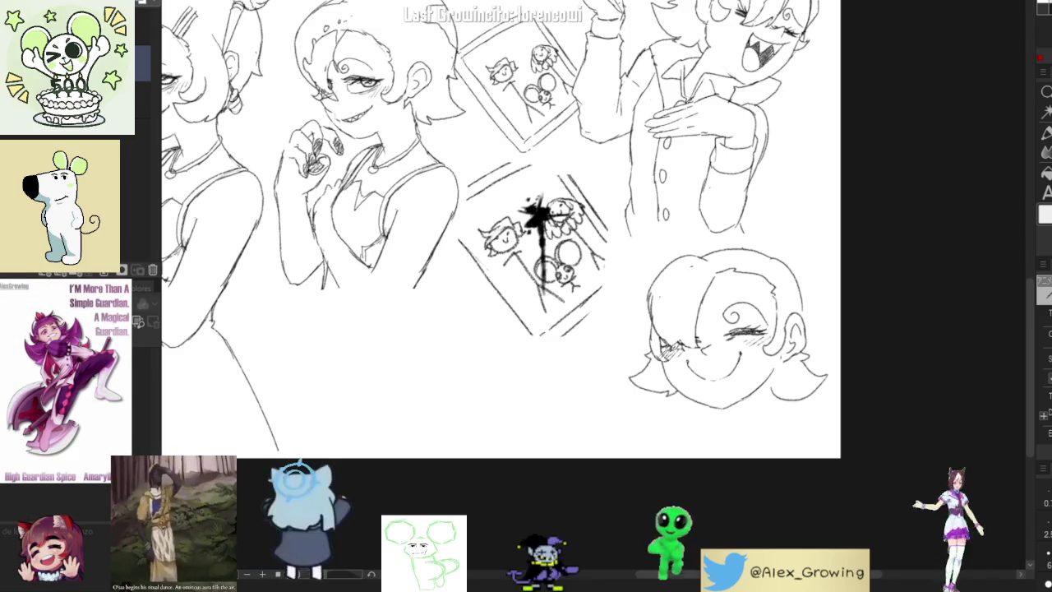
{"action": "scroll", "coordinate": [501, 231], "scroll_direction": "down", "scroll_amount": 2}
{"action": "scroll", "coordinate": [502, 230], "scroll_direction": "up", "scroll_amount": 2}
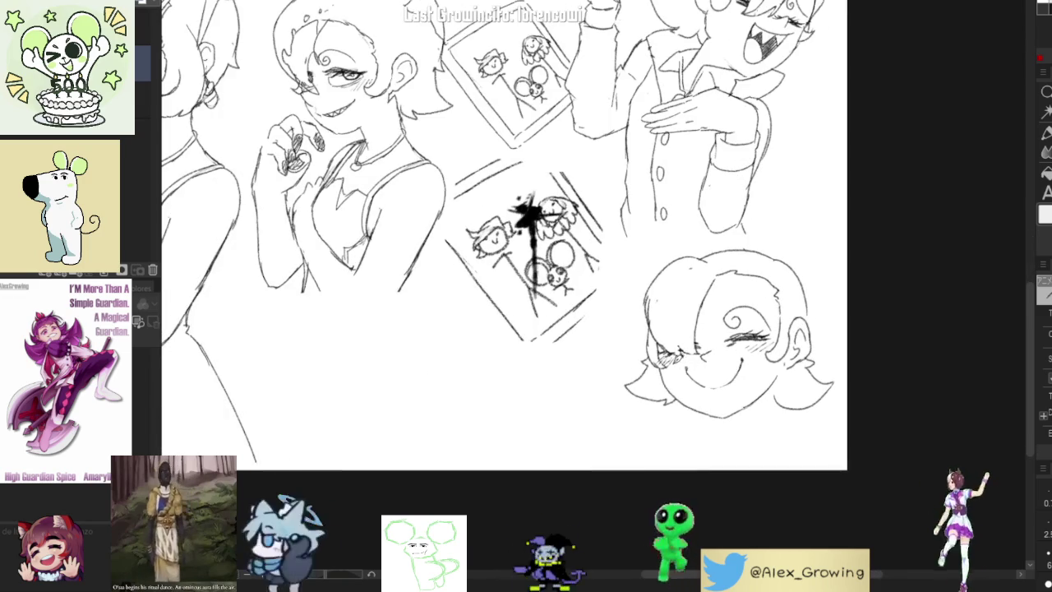
{"action": "scroll", "coordinate": [502, 239], "scroll_direction": "down", "scroll_amount": 2}
{"action": "scroll", "coordinate": [501, 239], "scroll_direction": "up", "scroll_amount": 3}
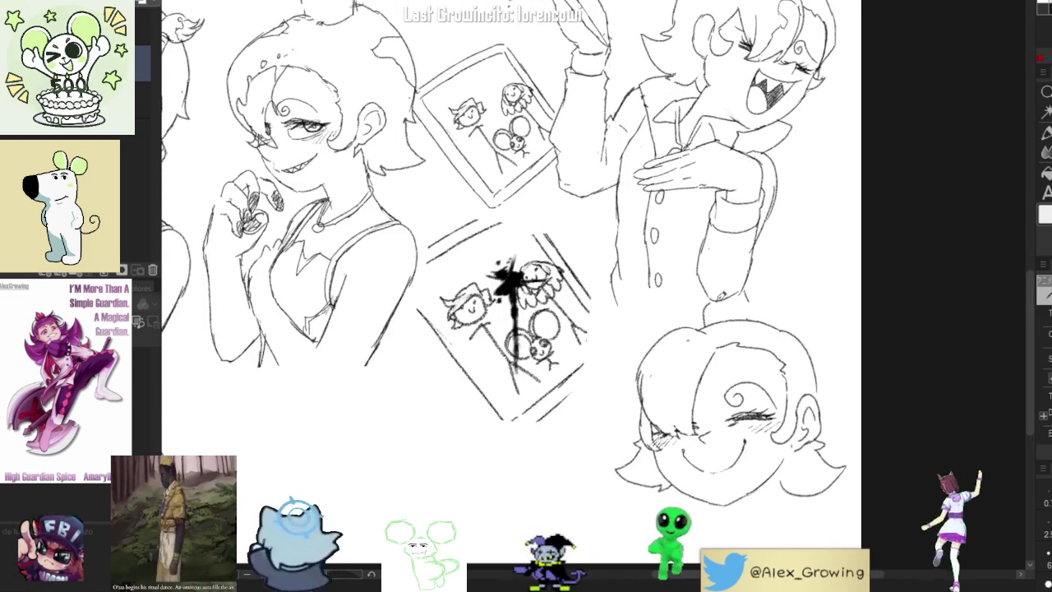
{"action": "mouse_move", "coordinate": [711, 325]}
{"action": "left_mouse_down"}
{"action": "mouse_move", "coordinate": [722, 294]}
{"action": "mouse_move", "coordinate": [771, 290]}
{"action": "left_mouse_up"}
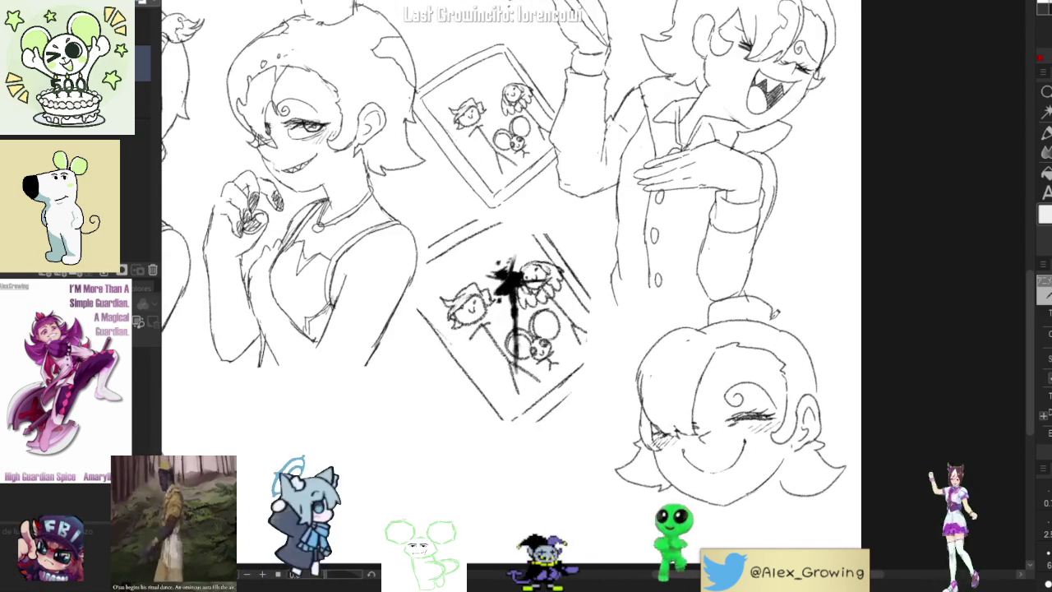
With the eraser, remove the left part of the stroke atop the head
{"action": "key", "text": "e"}
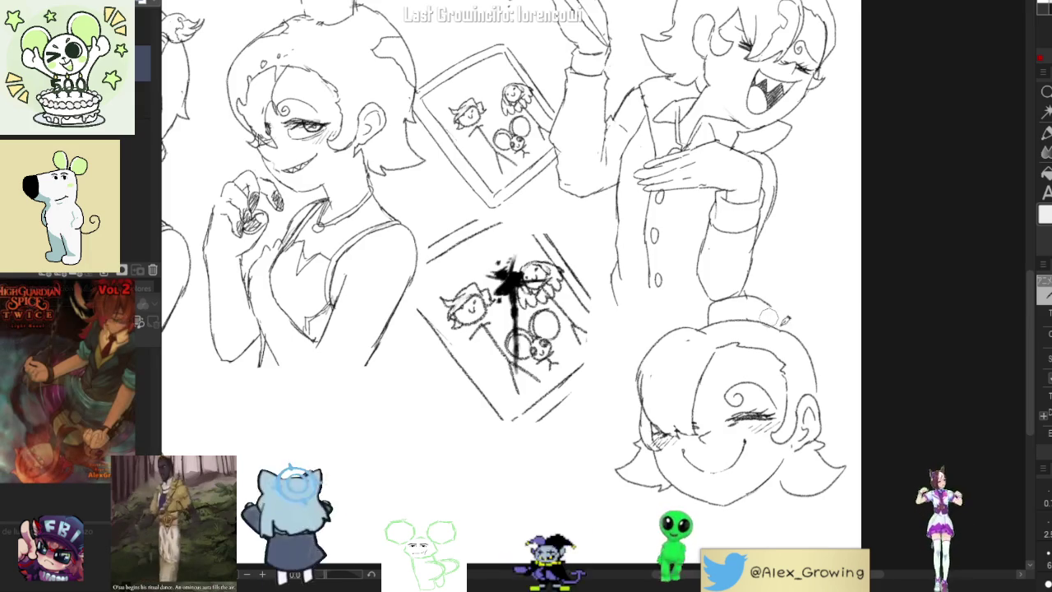
{"action": "scroll", "coordinate": [781, 316], "scroll_direction": "down", "scroll_amount": 3}
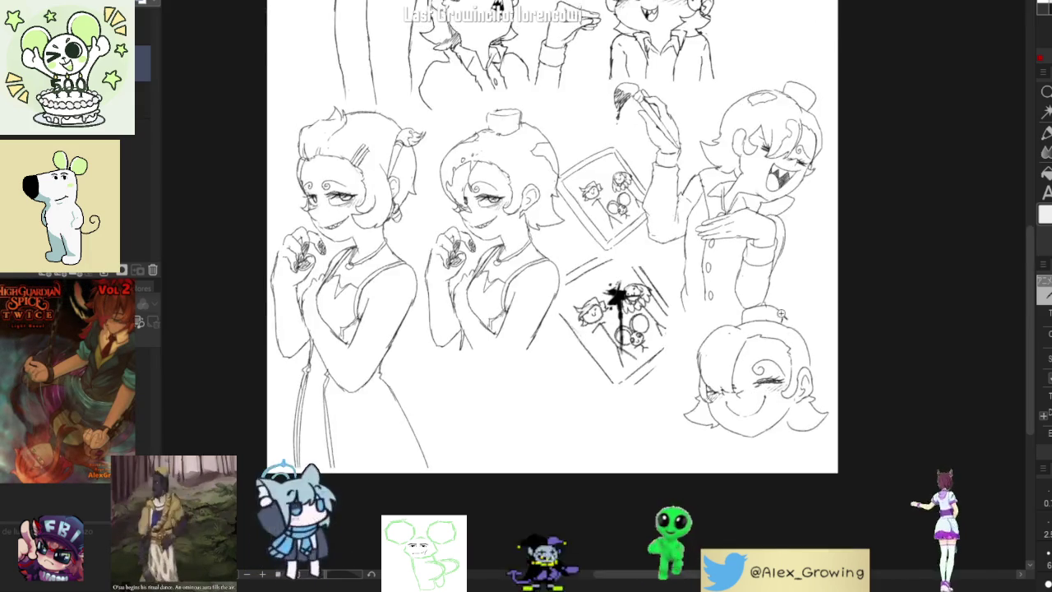
{"action": "scroll", "coordinate": [785, 325], "scroll_direction": "up", "scroll_amount": 4}
{"action": "mouse_move", "coordinate": [787, 331]}
{"action": "left_mouse_down"}
{"action": "mouse_move", "coordinate": [719, 321]}
{"action": "mouse_move", "coordinate": [727, 329]}
{"action": "mouse_move", "coordinate": [709, 329]}
{"action": "mouse_move", "coordinate": [713, 342]}
{"action": "left_mouse_up"}
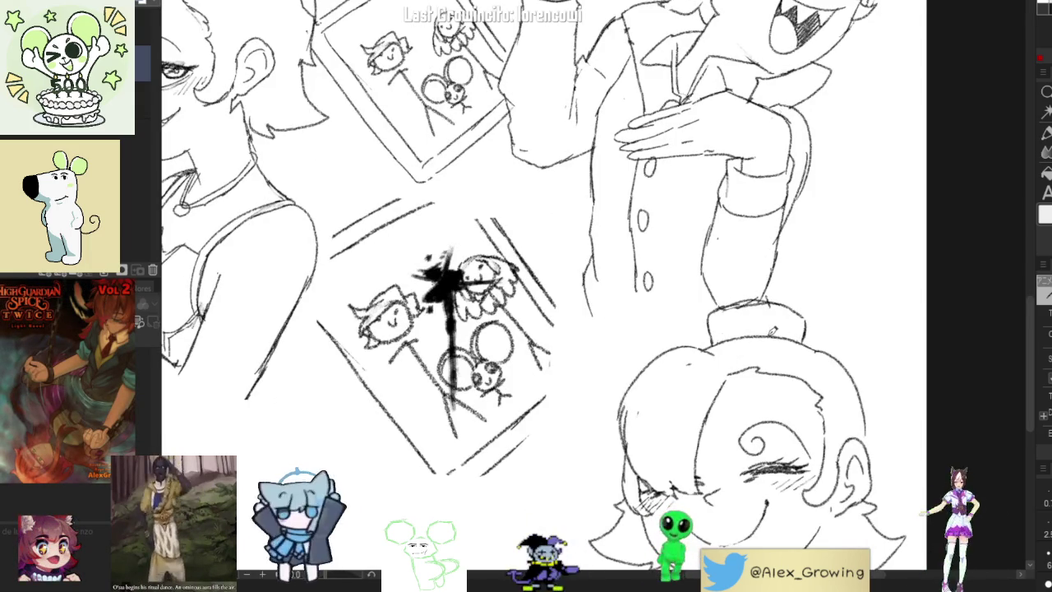
{"action": "scroll", "coordinate": [769, 313], "scroll_direction": "down", "scroll_amount": 4}
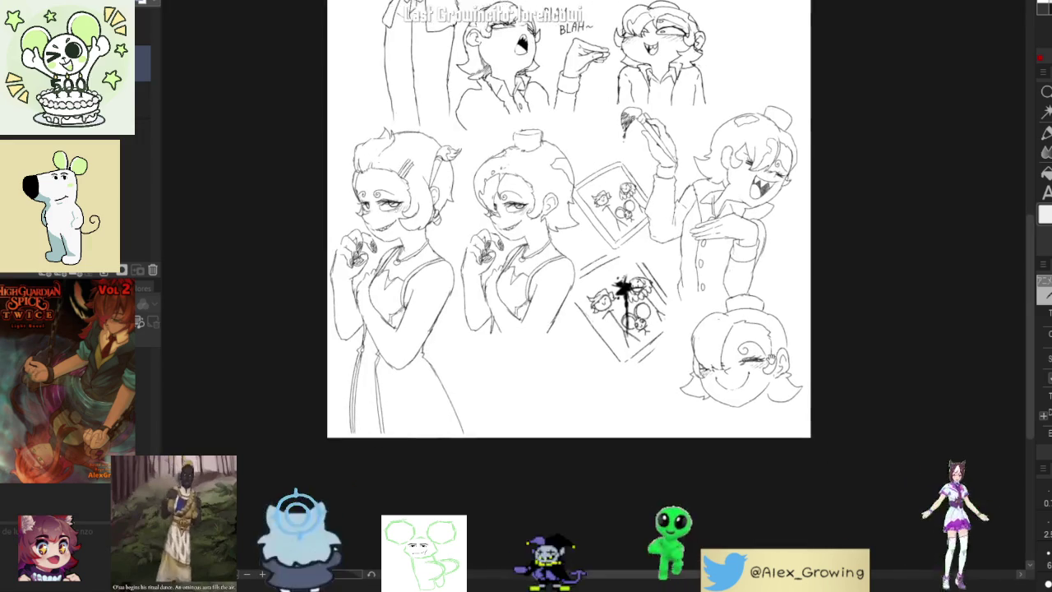
{"action": "scroll", "coordinate": [713, 319], "scroll_direction": "up", "scroll_amount": 2}
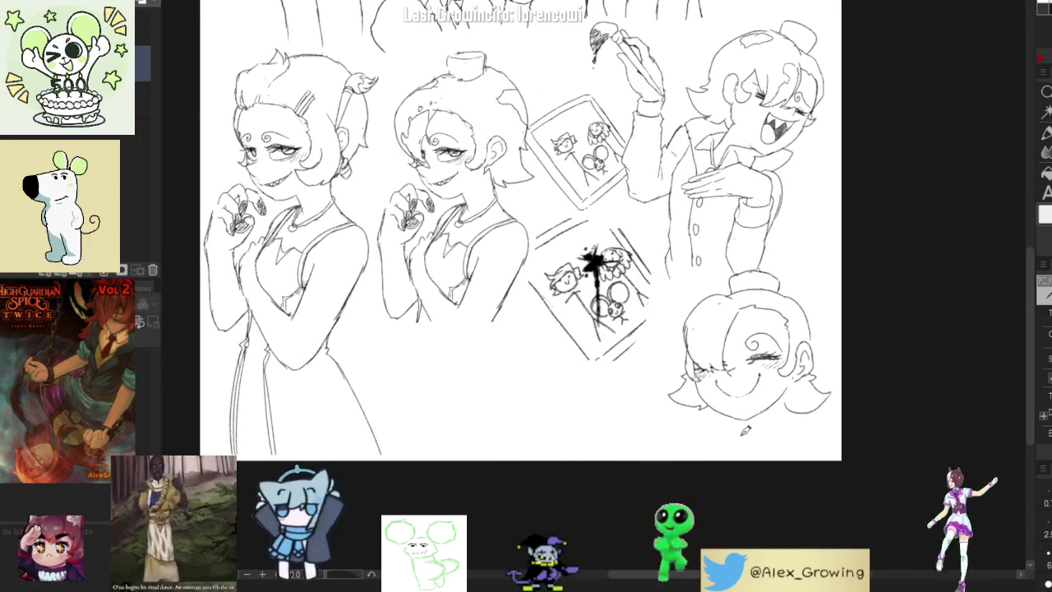
Draw the neck line below the smiling head's chin
{"action": "left_click_drag", "start_coordinate": [739, 420], "coordinate": [739, 432]}
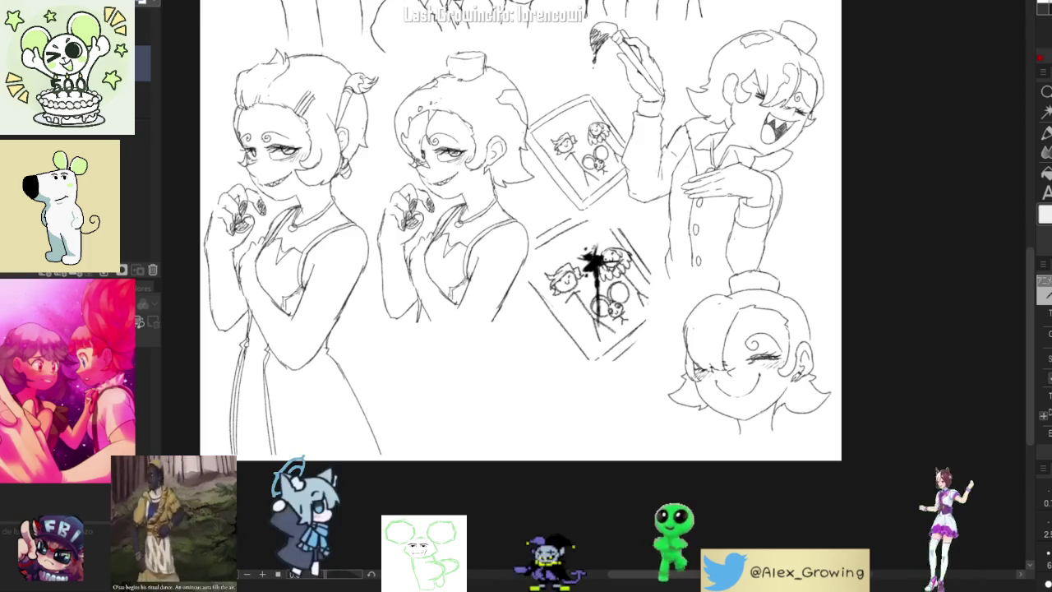
{"action": "scroll", "coordinate": [796, 377], "scroll_direction": "up", "scroll_amount": 5}
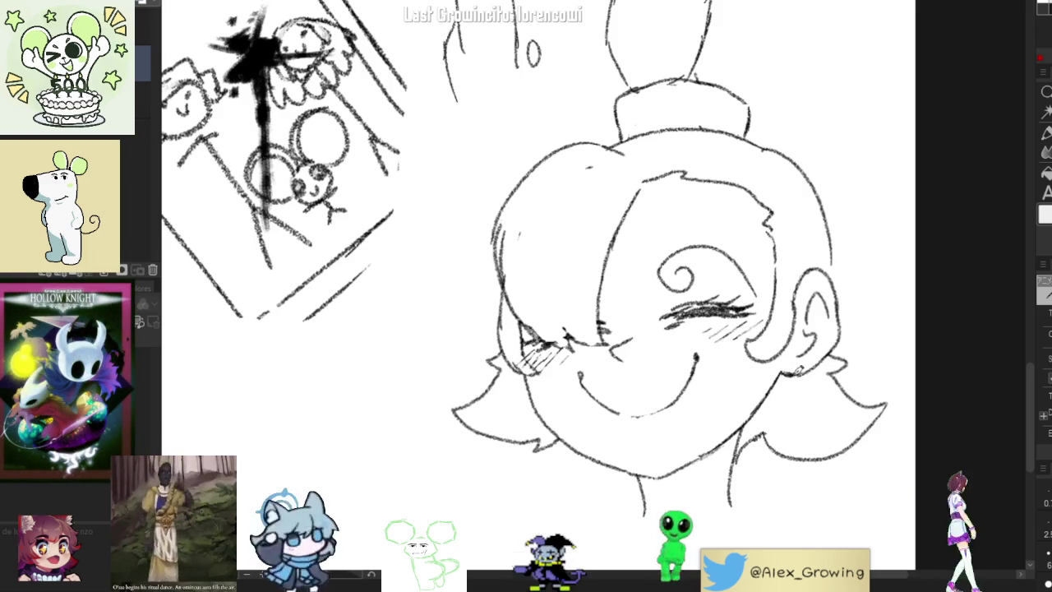
{"action": "scroll", "coordinate": [818, 370], "scroll_direction": "down", "scroll_amount": 5}
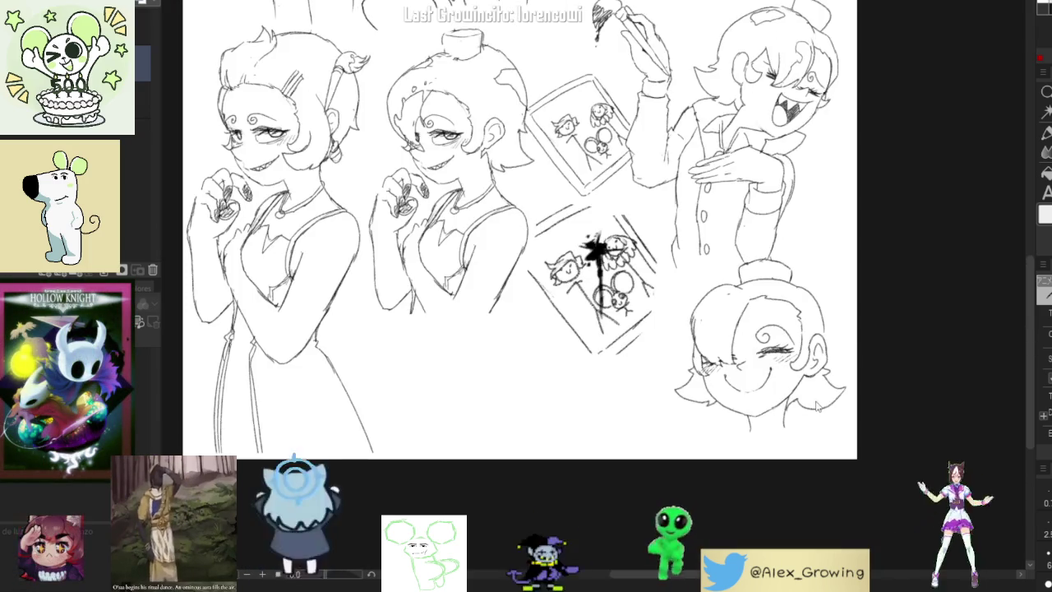
{"action": "left_click_drag", "start_coordinate": [864, 340], "coordinate": [855, 357]}
{"action": "scroll", "coordinate": [855, 358], "scroll_direction": "up", "scroll_amount": 3}
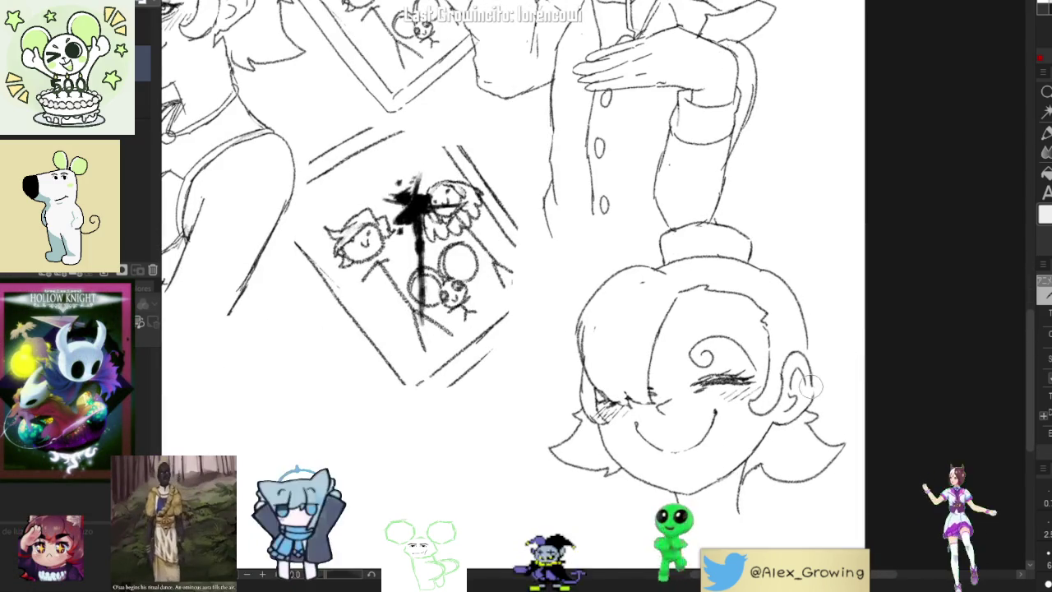